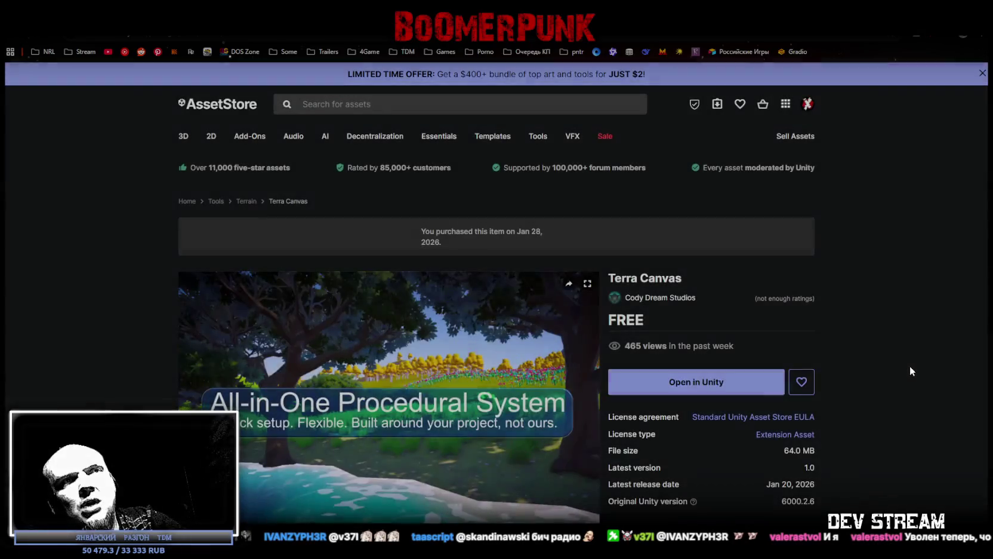
# - Dismiss the added-to-assets popup and go back to the free Stylized Sailboat Set page
pyautogui.hotkey('alt', 'Left')
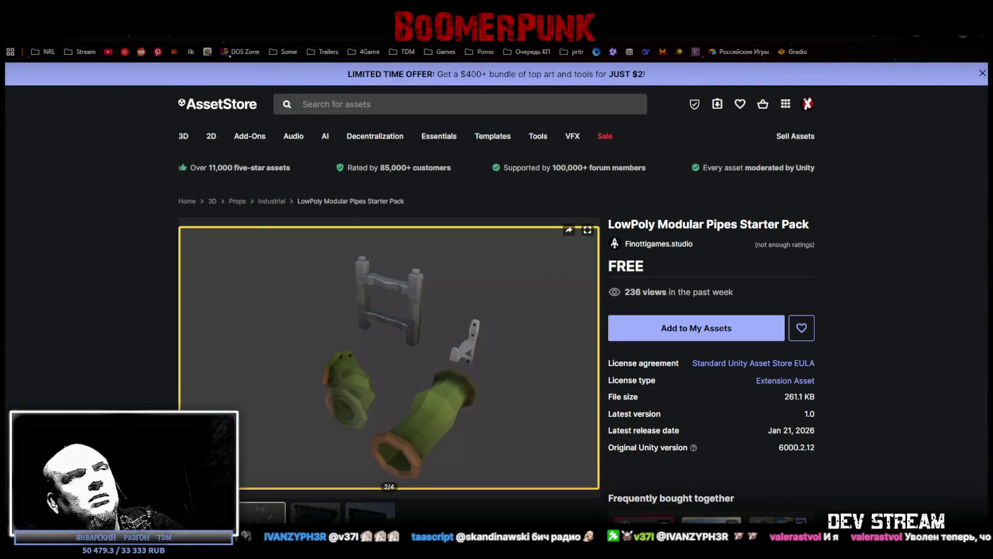
pyautogui.hotkey('alt', 'Left')
pyautogui.hotkey('alt', 'Left')
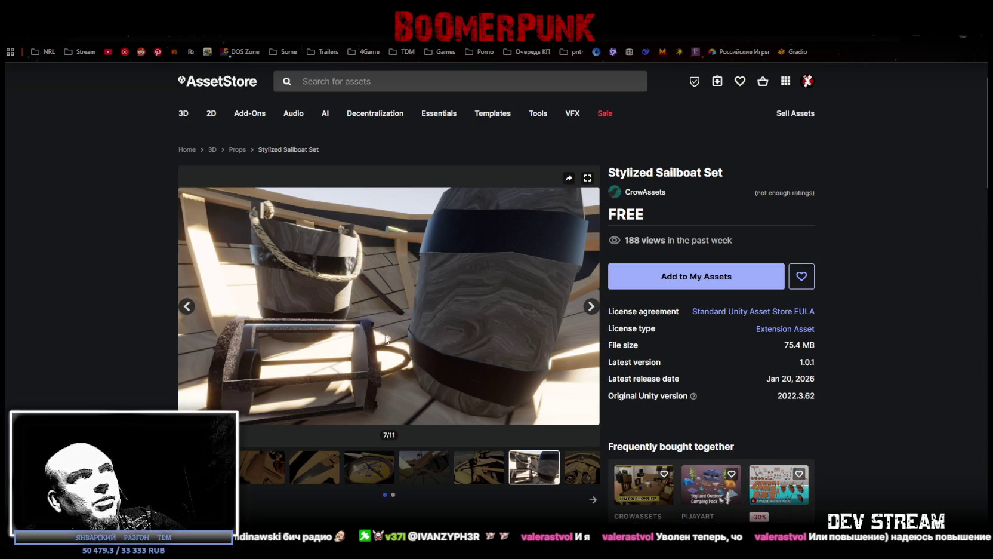
pyautogui.moveTo(534, 467)
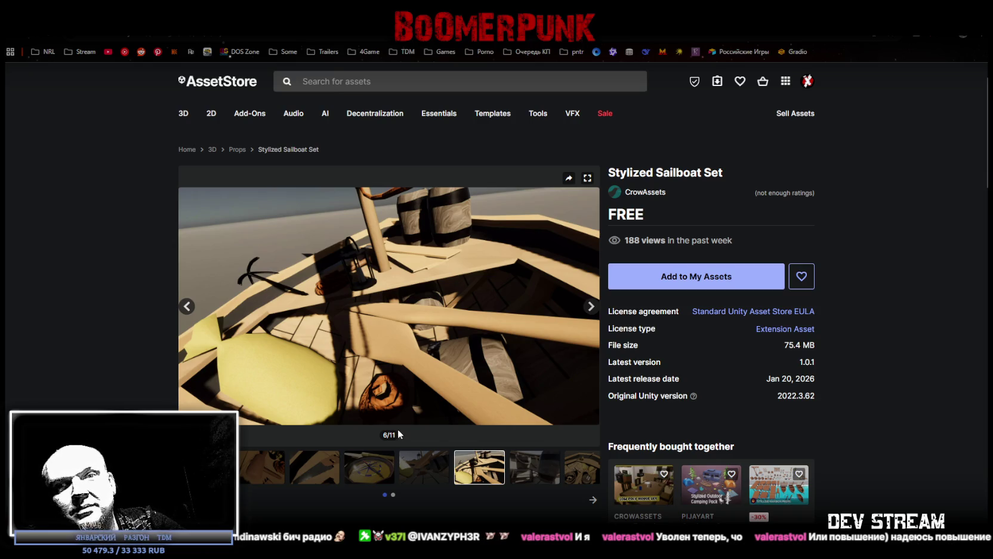
# - Browse the Stylized Sailboat Set preview images to the final rowboat shot, then step back and forward again
pyautogui.click(532, 479)
pyautogui.click(584, 472)
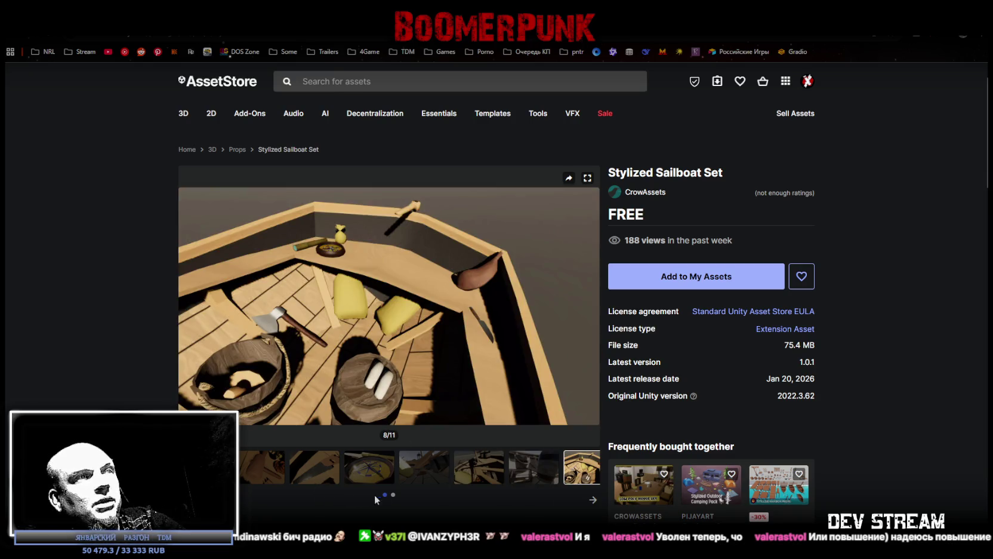
pyautogui.click(393, 494)
pyautogui.click(257, 456)
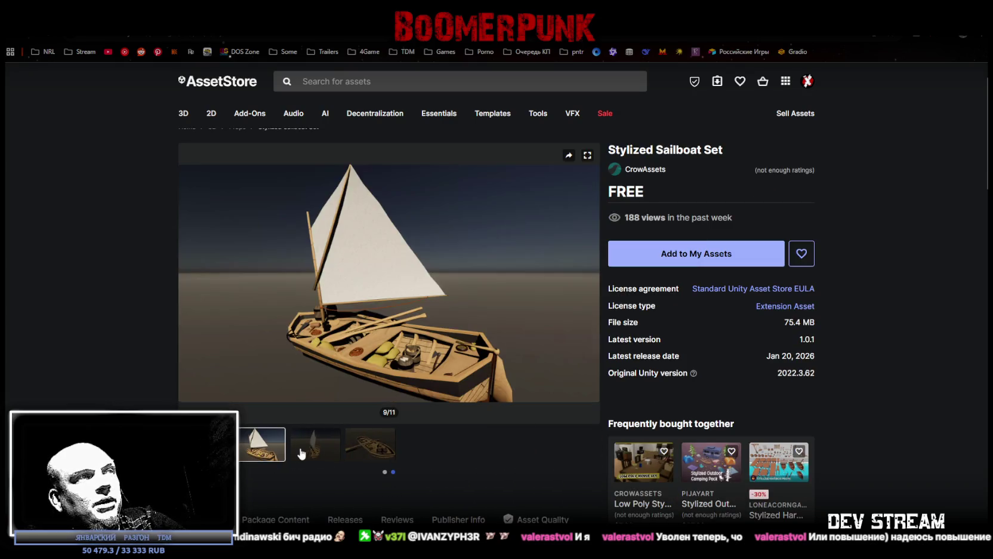
pyautogui.click(303, 453)
pyautogui.click(371, 452)
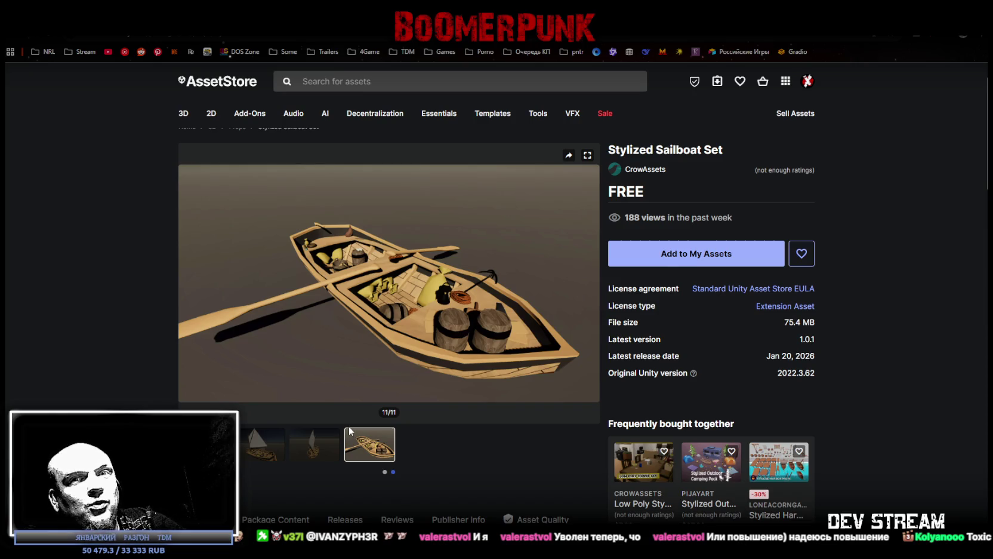
pyautogui.click(311, 453)
pyautogui.click(271, 449)
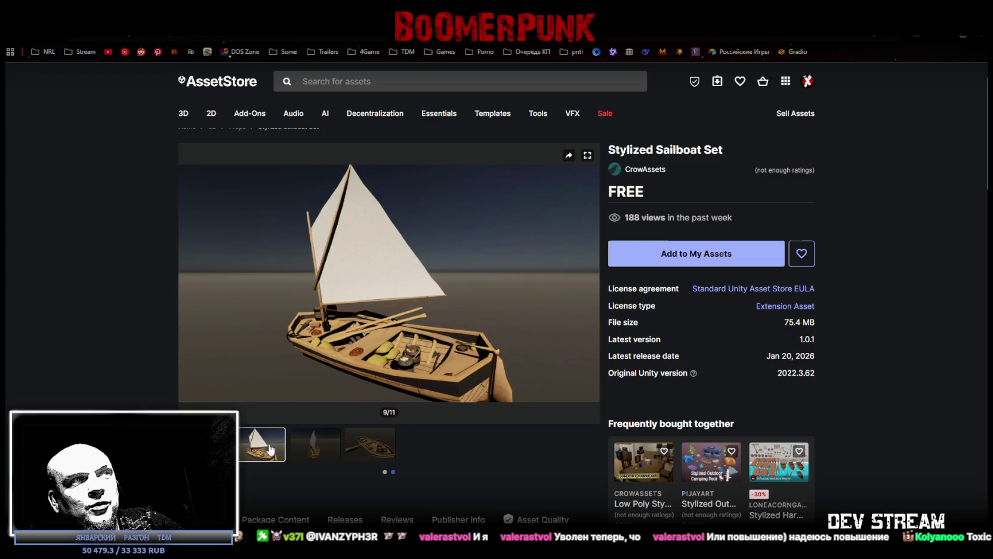
pyautogui.click(341, 455)
pyautogui.click(381, 454)
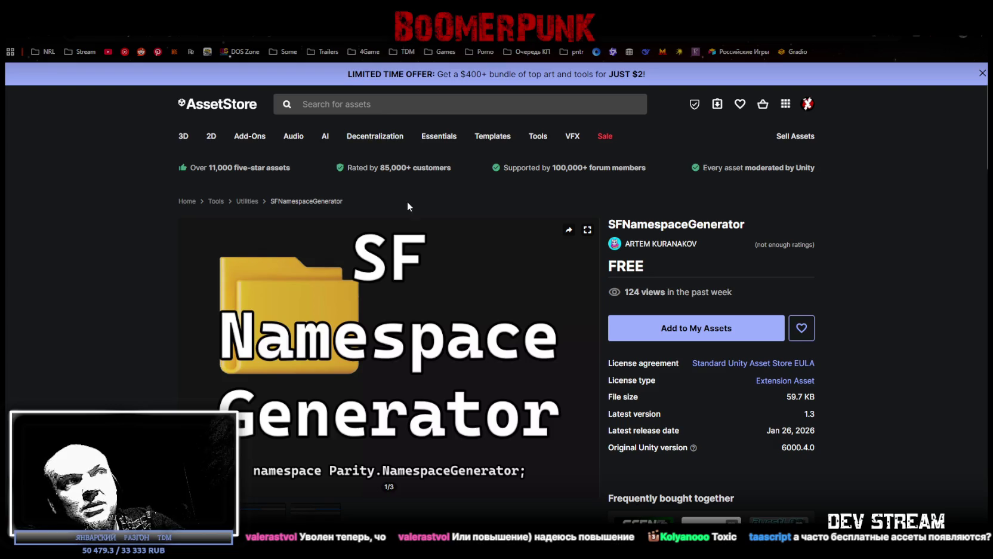
# - View the second and third SFNamespaceGenerator screenshots
pyautogui.scroll(-3, 352, 278)
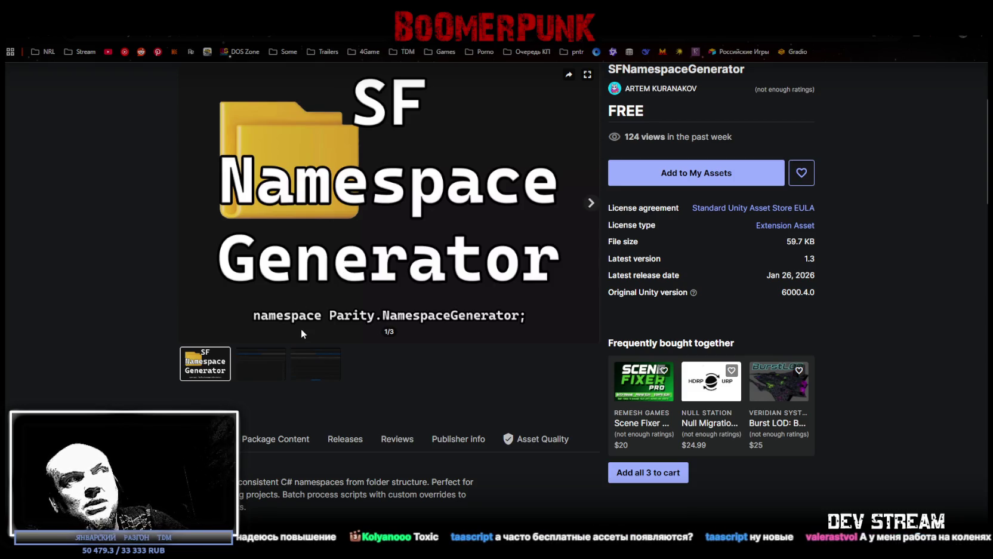
pyautogui.click(263, 367)
pyautogui.scroll(-1, 311, 373)
pyautogui.click(314, 333)
pyautogui.scroll(2, 259, 418)
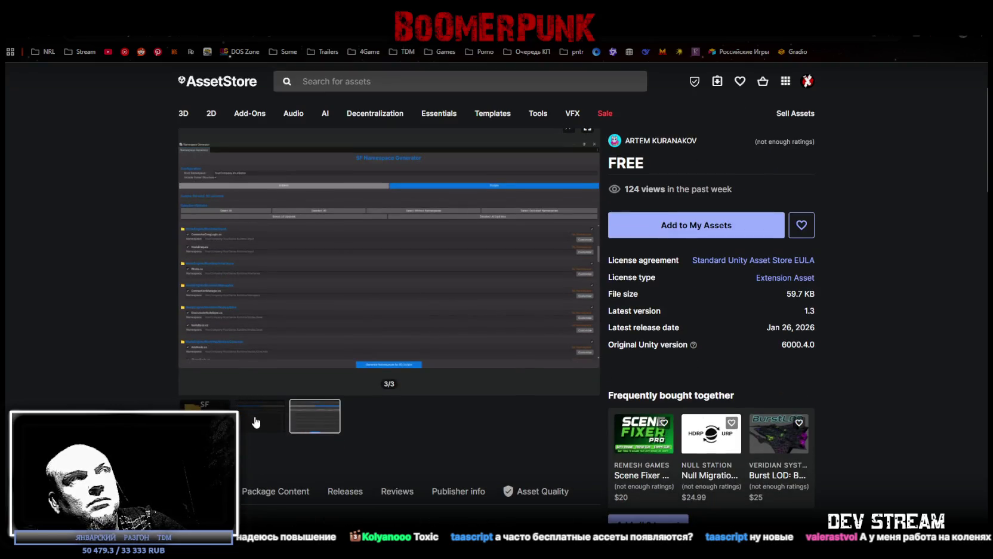
# - Return to the Free Assets search results and load their next page
pyautogui.press('F5')
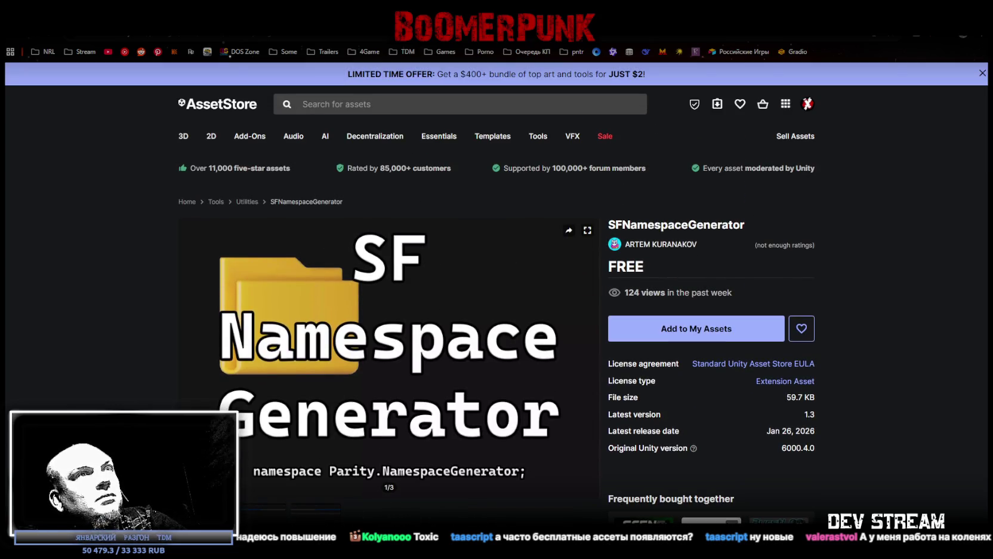
pyautogui.moveTo(637, 225); pyautogui.dragTo(735, 225)
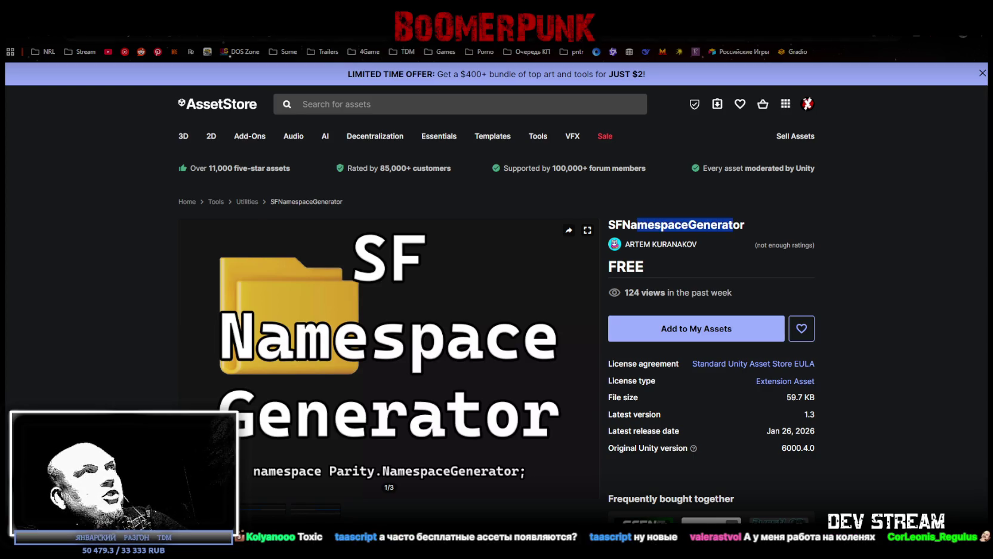
pyautogui.hotkey('alt', 'Left')
pyautogui.scroll(-2, 354, 324)
pyautogui.click(403, 338)
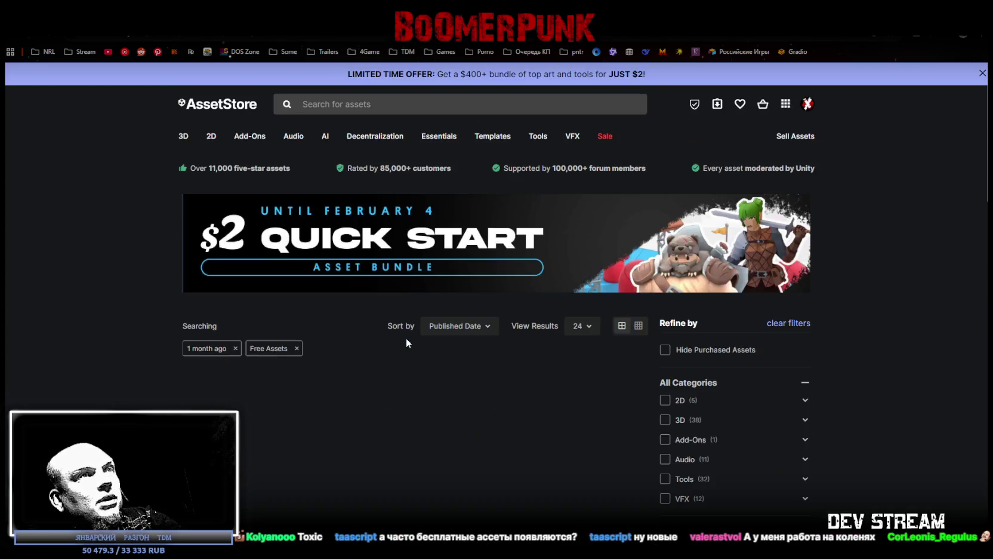
# - Scroll through free-asset results 25–48 and back up, then open the My Assets library
pyautogui.scroll(-4, 257, 283)
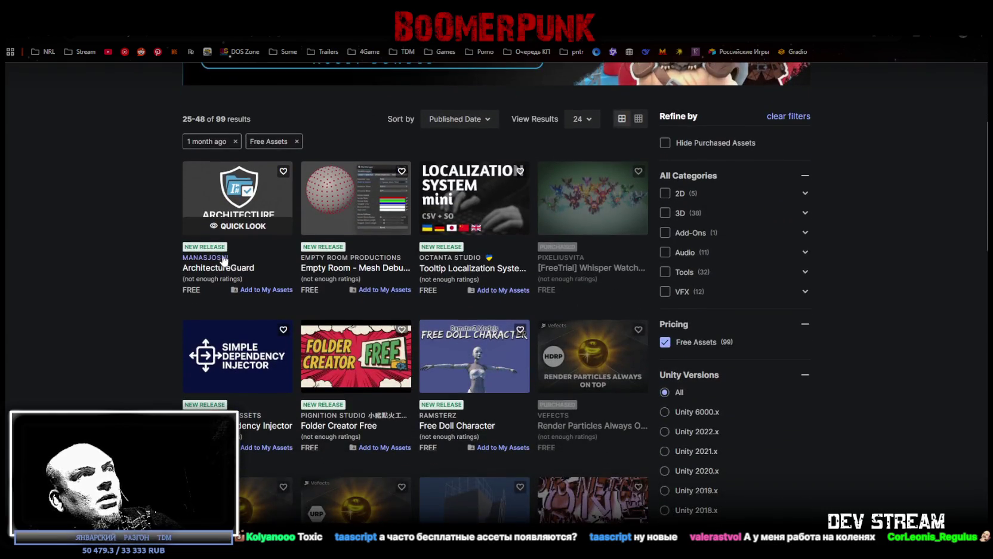
pyautogui.moveTo(237, 197)
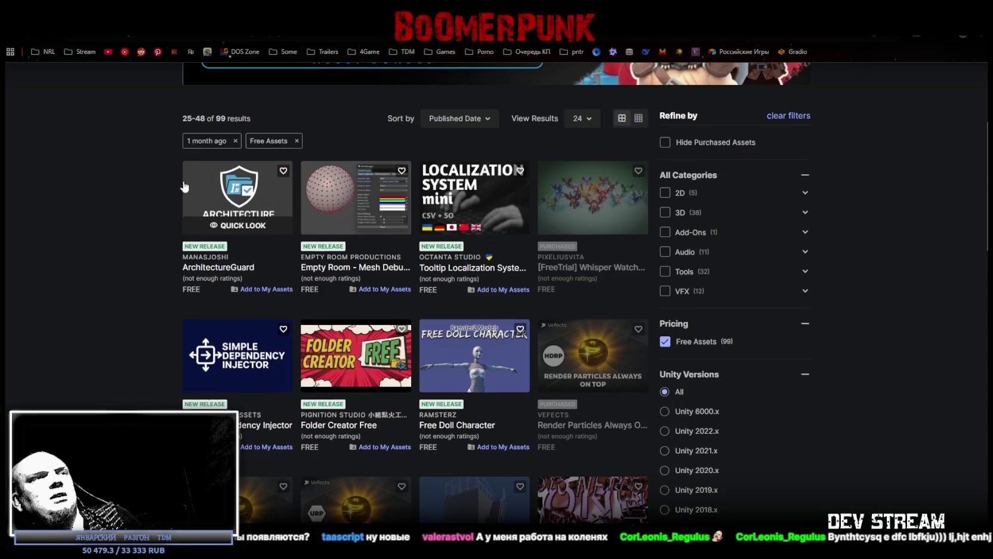
pyautogui.scroll(-3, 179, 187)
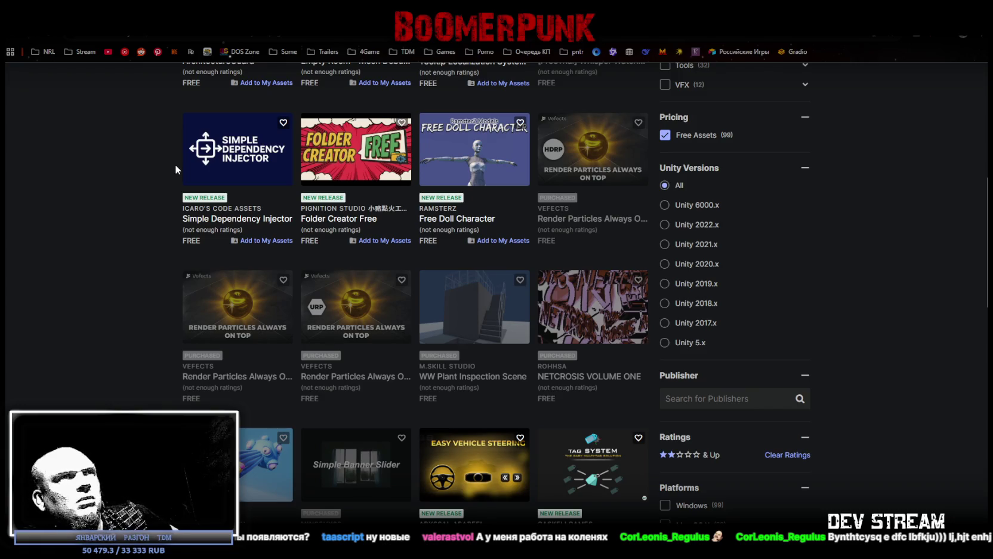
pyautogui.moveTo(474, 306)
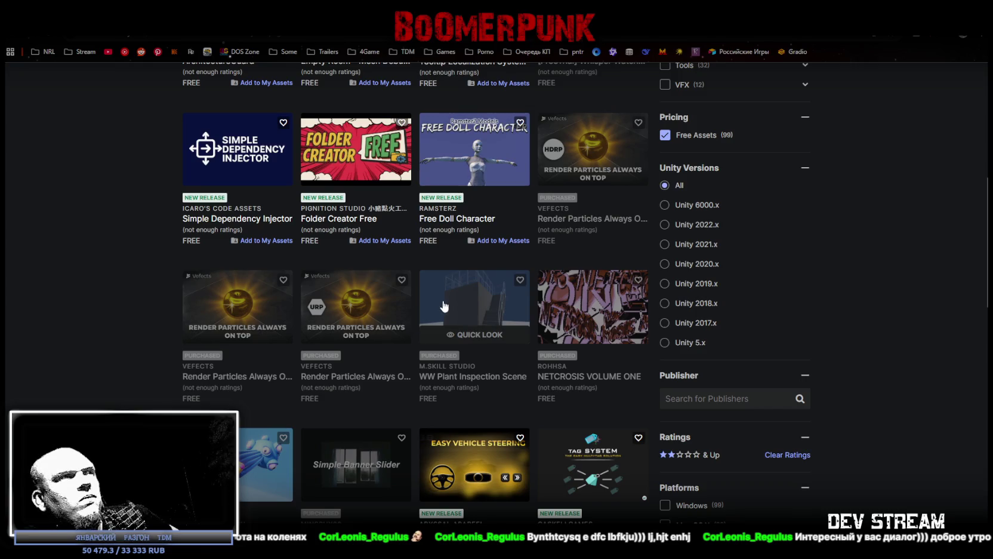
pyautogui.scroll(-1, 449, 292)
pyautogui.scroll(-2, 450, 292)
pyautogui.scroll(9, 450, 291)
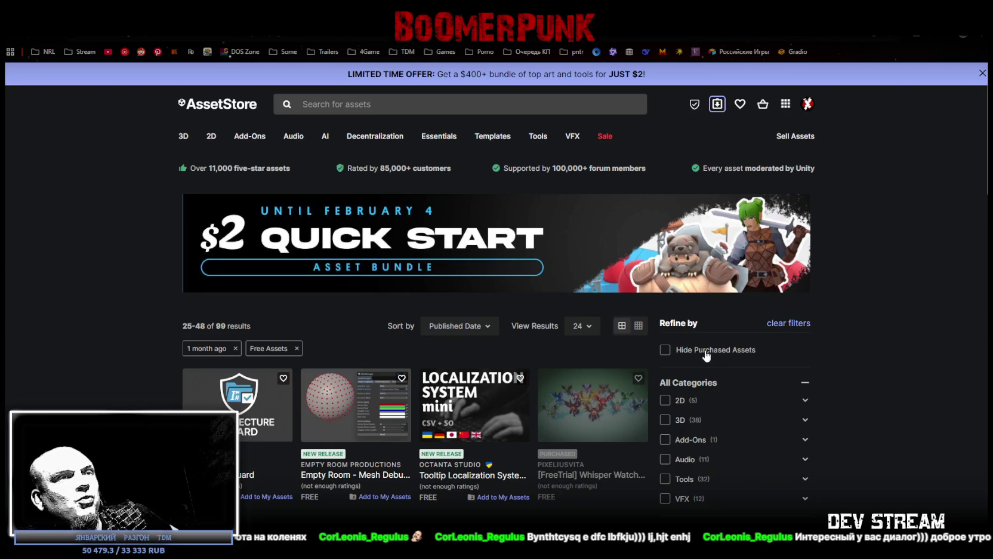
pyautogui.click(717, 103)
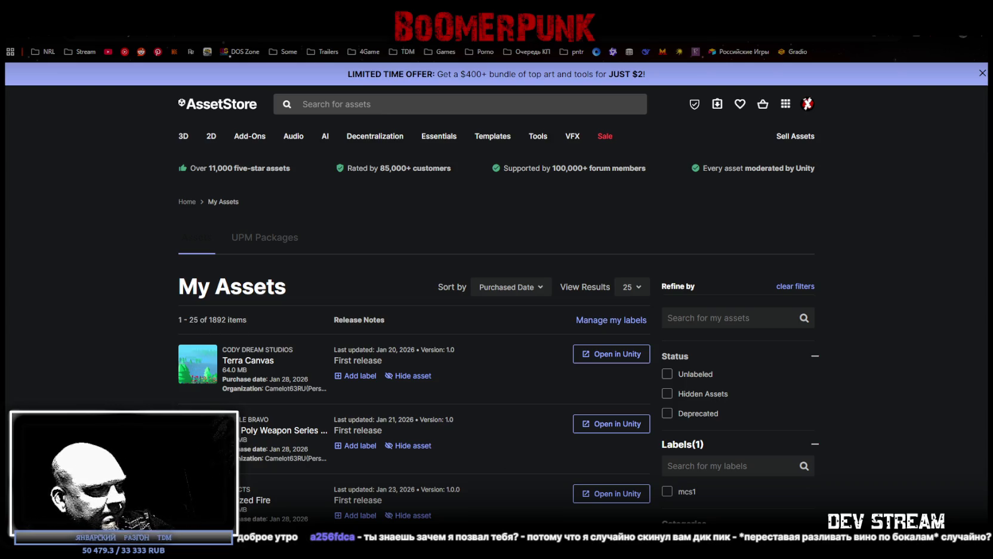
# - Minimize the browser to the desktop, then switch to the Unity editor
pyautogui.press('super+d')
pyautogui.press('super+d')
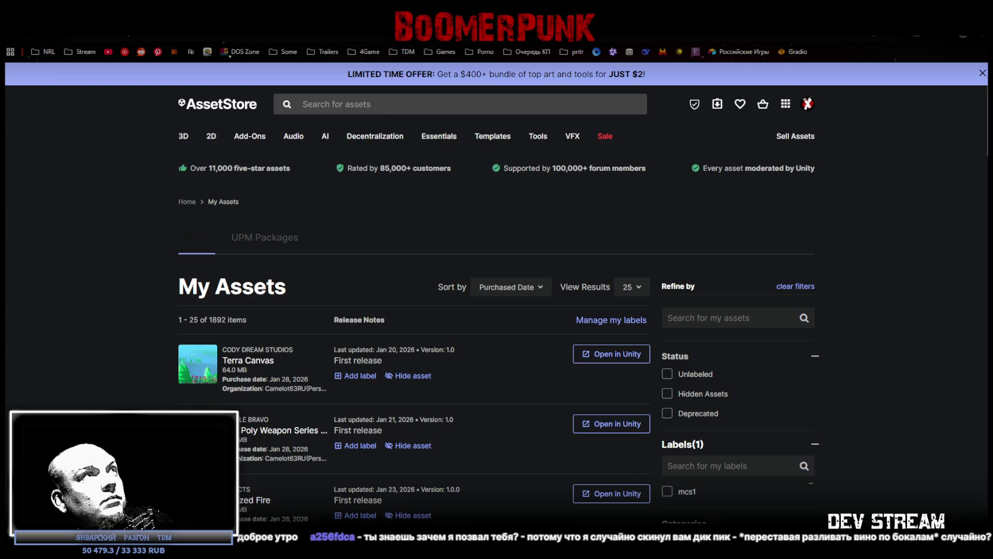
pyautogui.hotkey('alt', 'Tab')
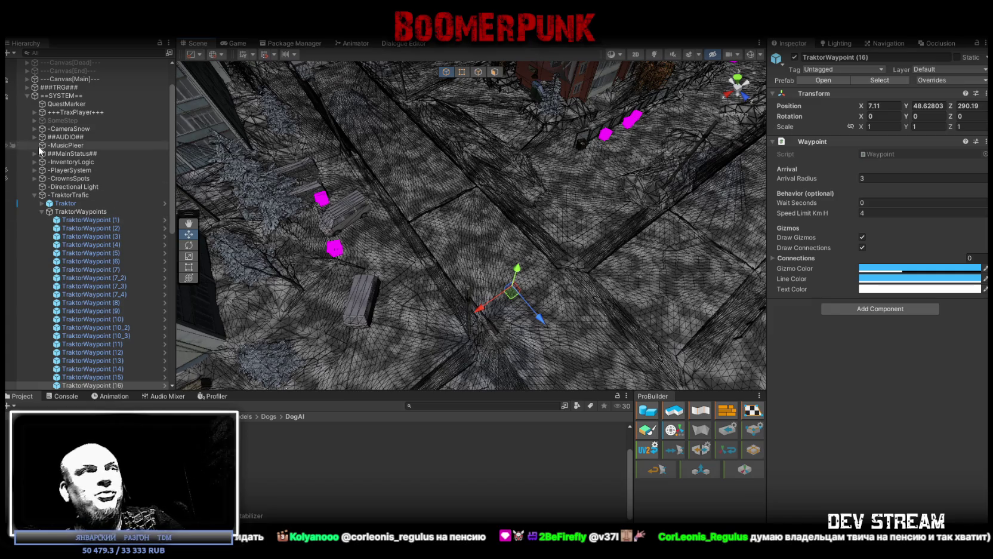
# - Orbit and raise the scene camera for an elevated view across the city buildings
pyautogui.moveTo(413, 210)
pyautogui.mouseDown(button='right')
pyautogui.moveTo(475, 216)
pyautogui.moveTo(299, 142)
pyautogui.moveTo(274, 99)
pyautogui.moveTo(206, 94)
pyautogui.mouseUp(button='right')
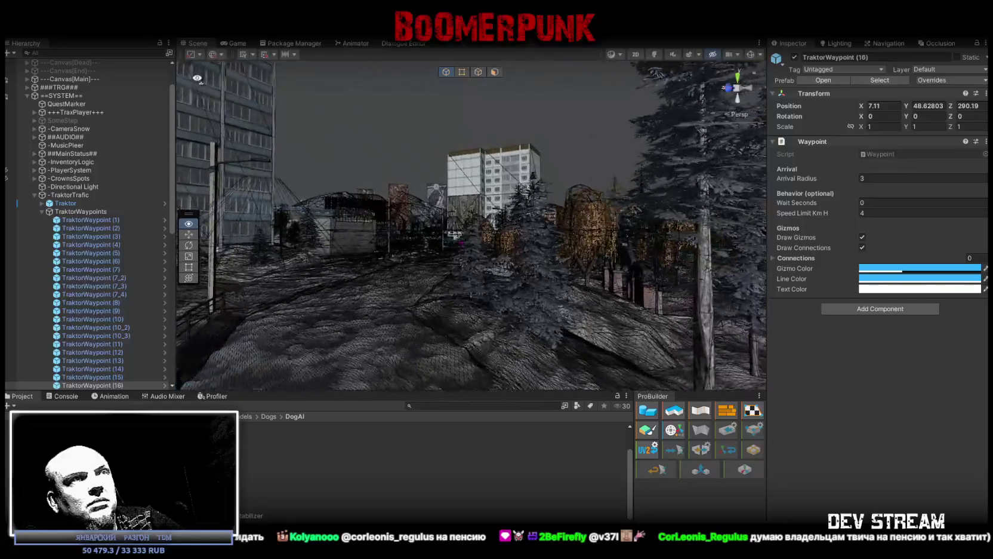
pyautogui.moveTo(206, 95); pyautogui.dragTo(245, 156, button='right')
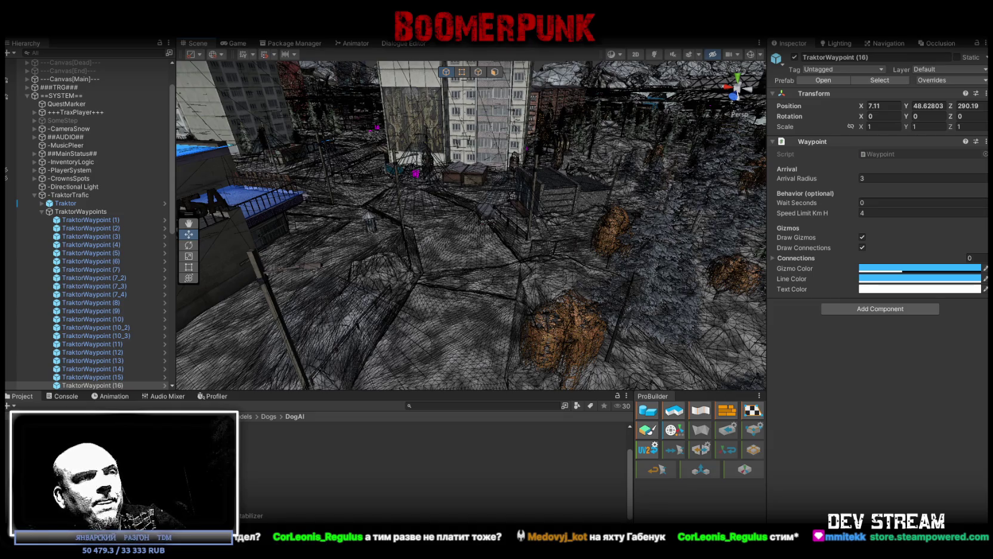
pyautogui.hotkey('alt', 'Tab')
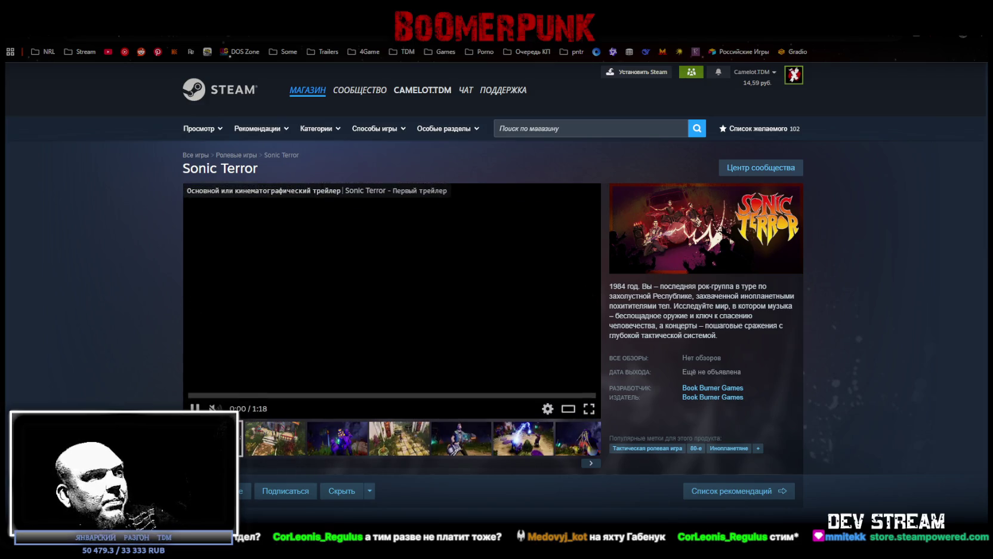
# - Unmute and fullscreen the Sonic Terror trailer, then show the third screenshot large
pyautogui.click(256, 409)
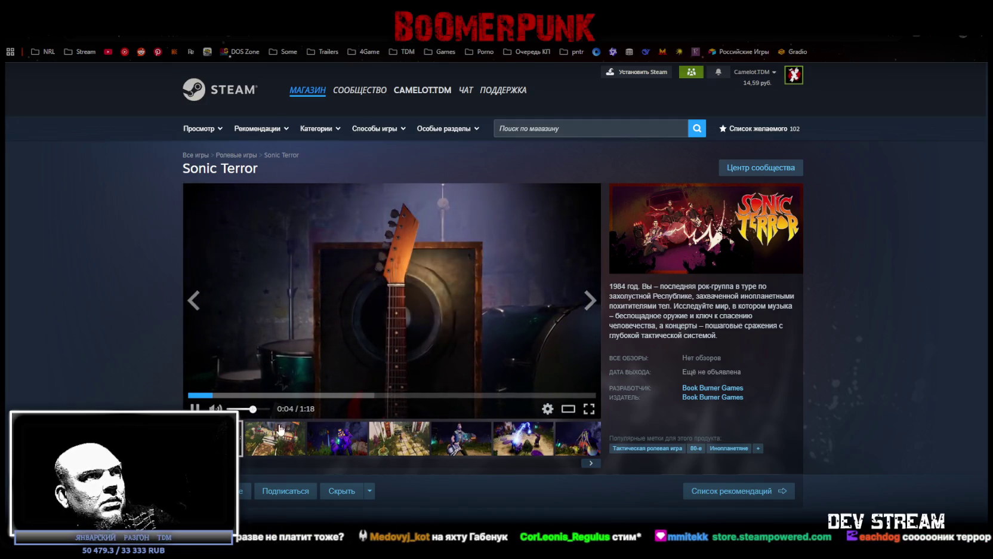
pyautogui.click(589, 409)
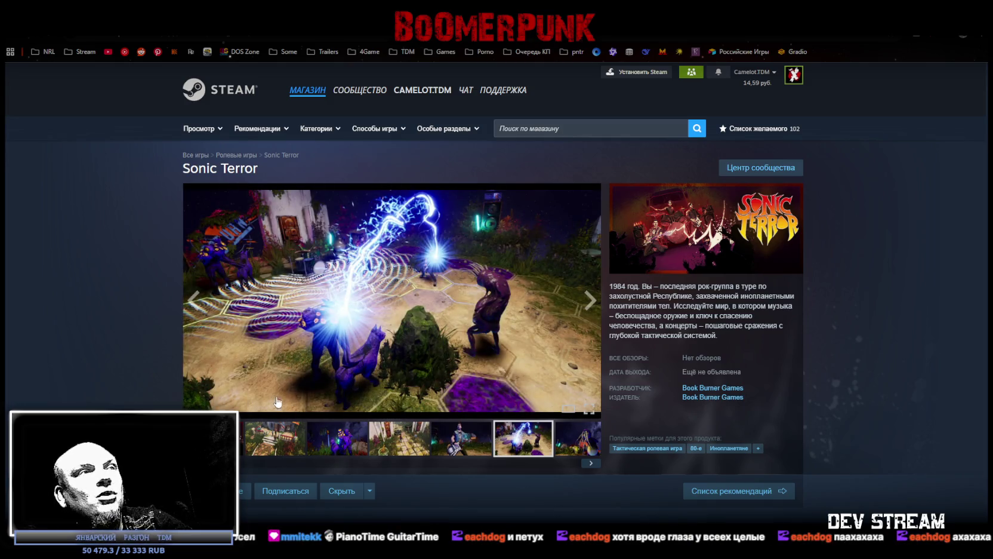
pyautogui.click(278, 441)
pyautogui.click(403, 441)
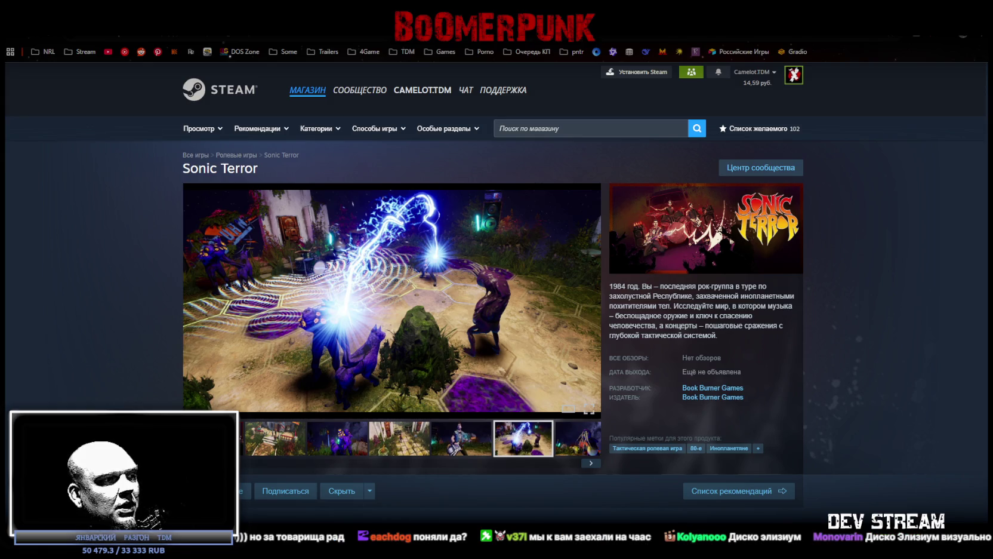
# - Switch windows and tabs back to the 'игра ночной дозор' image results
pyautogui.hotkey('alt', 'Tab')
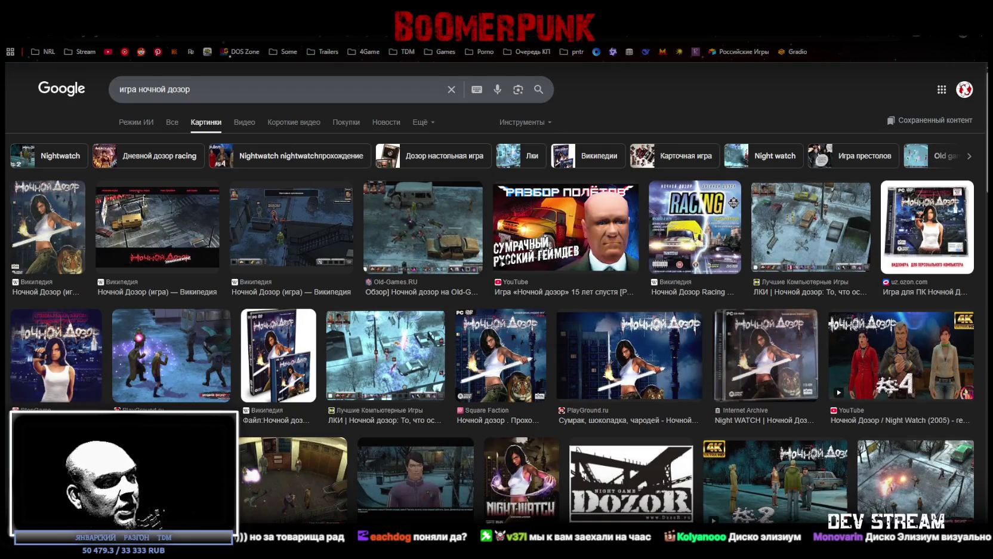
pyautogui.hotkey('alt', 'Tab')
pyautogui.hotkey('alt', 'Tab')
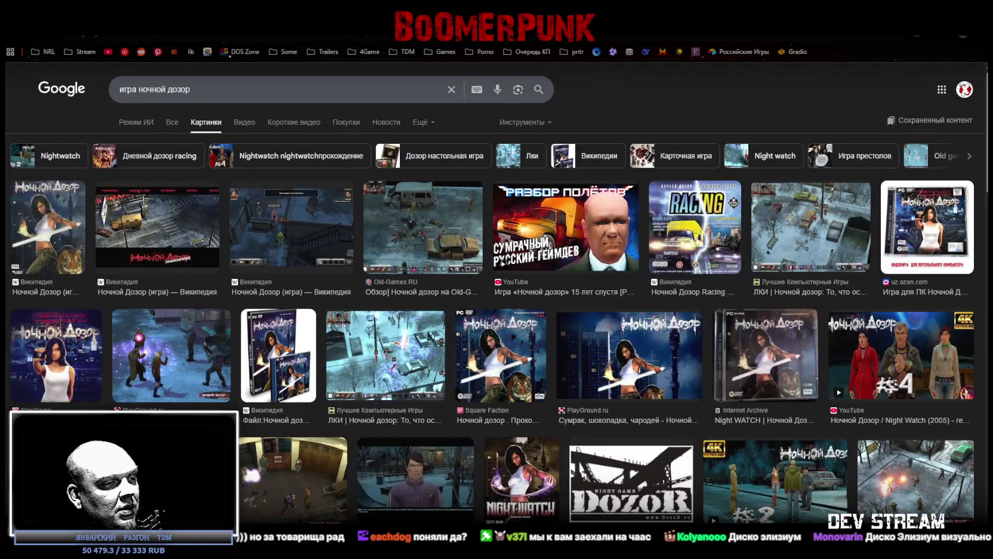
pyautogui.hotkey('ctrl', 'Tab')
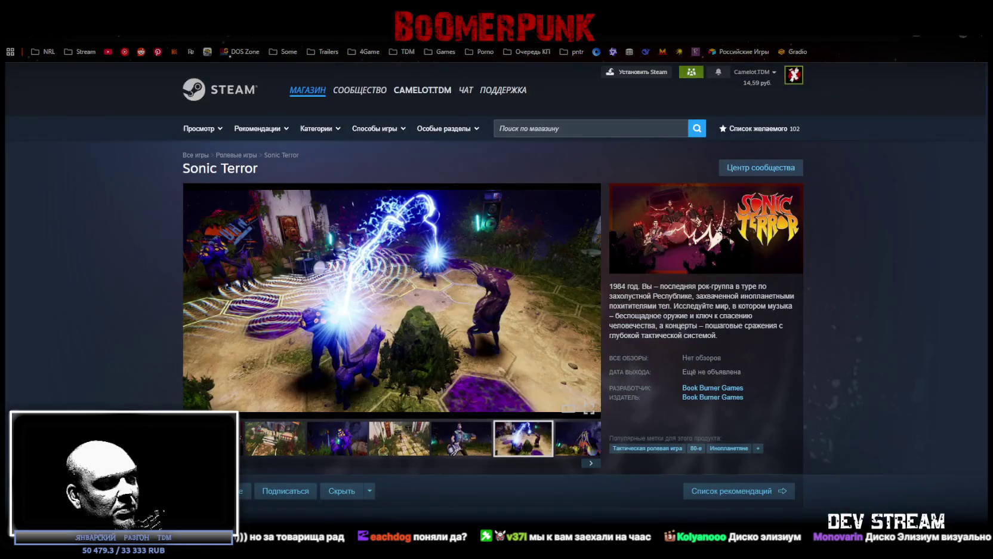
pyautogui.hotkey('ctrl', 'shift', 'Tab')
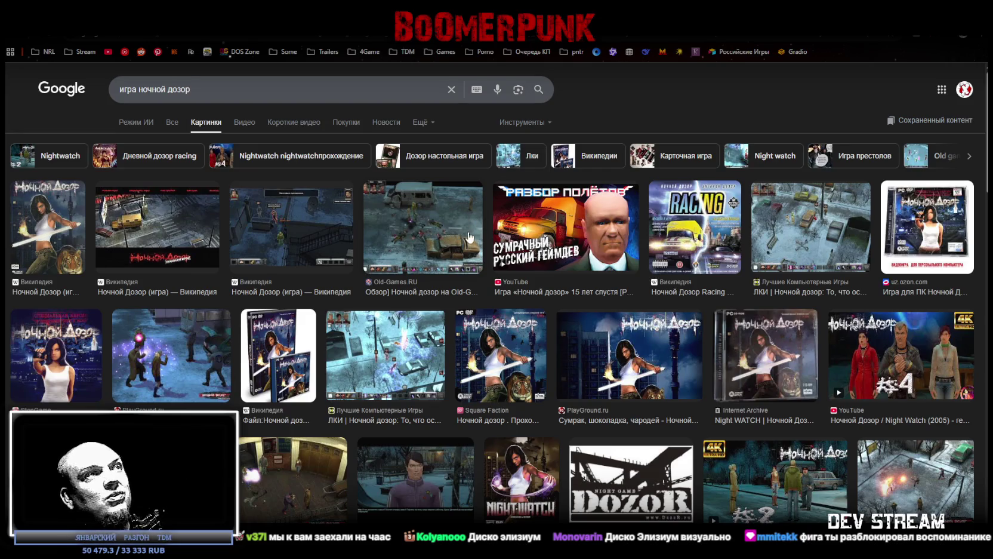
# - Preview the Old-Games, snowy street and Night Watch #4 video results, then minimize the browser
pyautogui.click(415, 236)
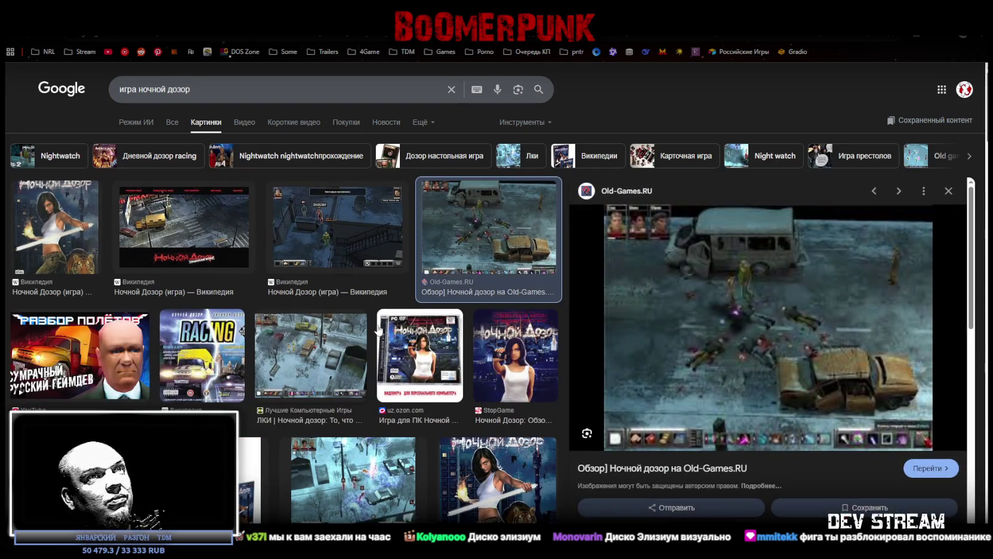
pyautogui.press('Right')
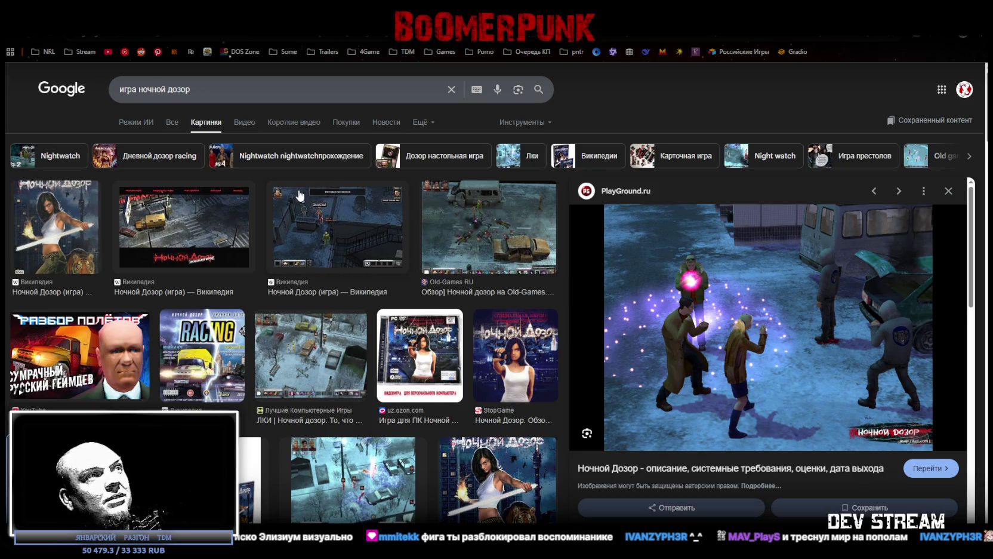
pyautogui.click(323, 390)
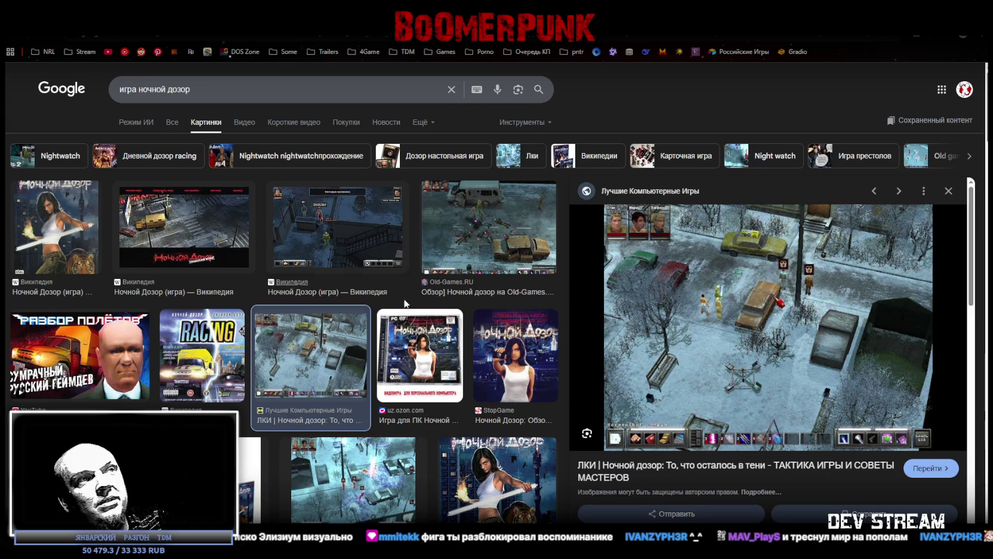
pyautogui.scroll(-3, 444, 330)
pyautogui.click(380, 410)
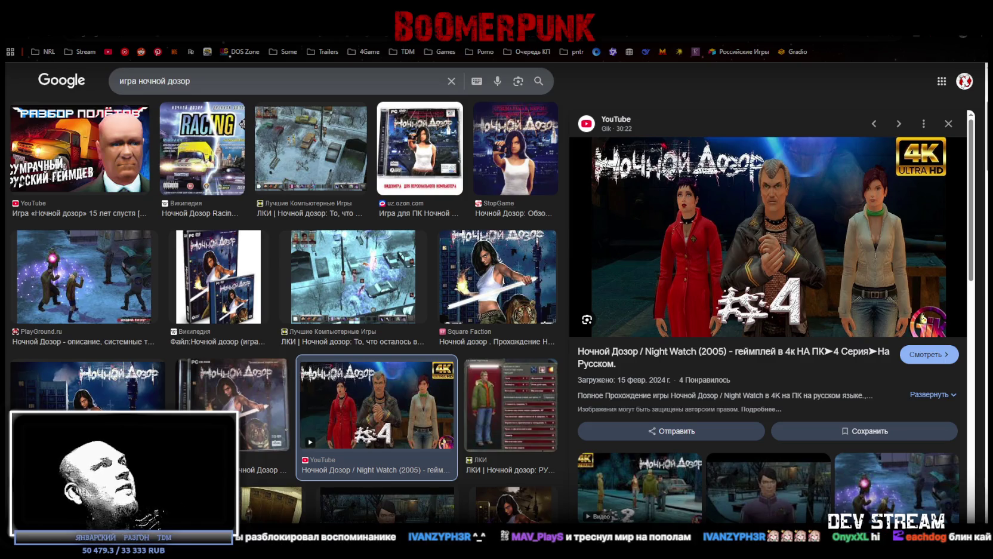
pyautogui.press('super+d')
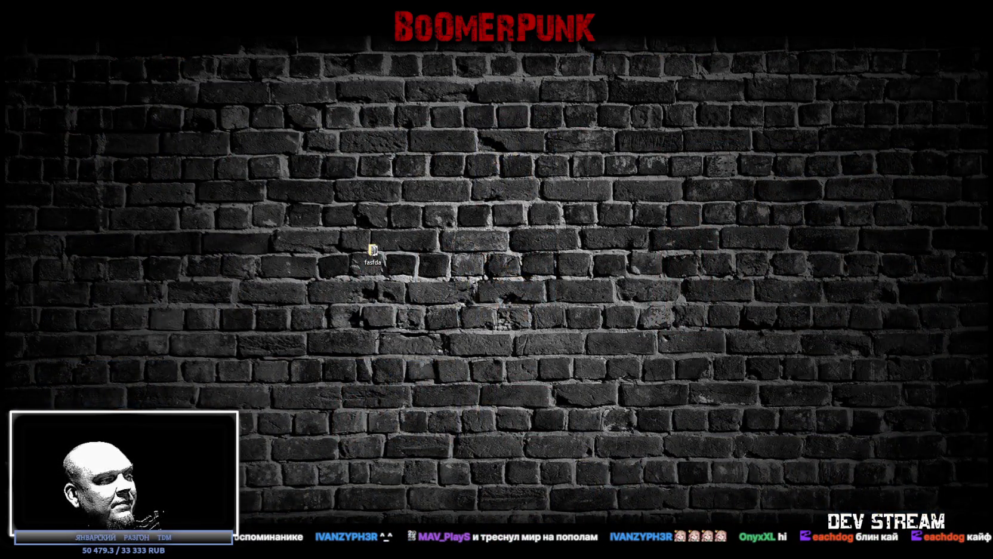
# - Bring the Unity editor back, then switch to the YouTube podcast video
pyautogui.hotkey('alt', 'Tab')
pyautogui.hotkey('alt', 'Tab')
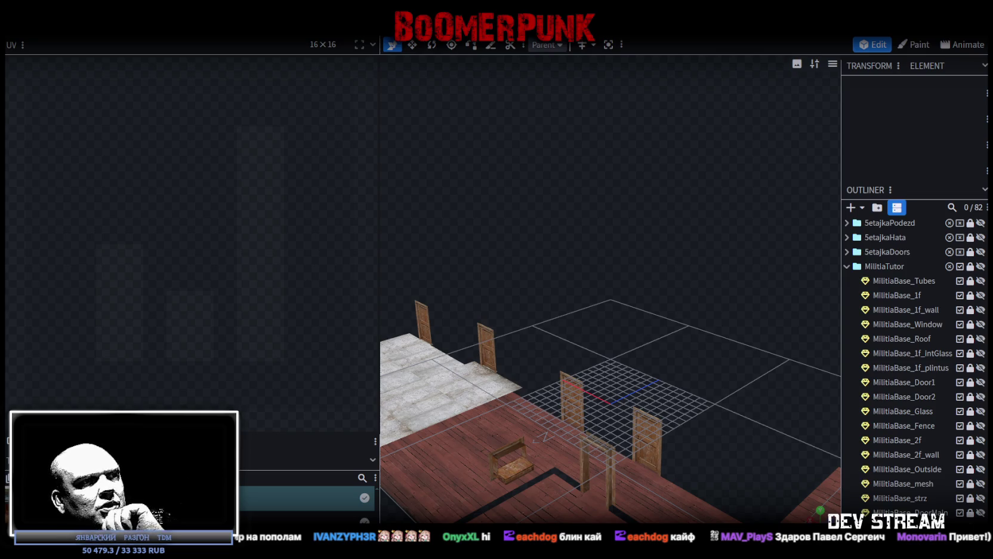
pyautogui.hotkey('alt', 'Tab')
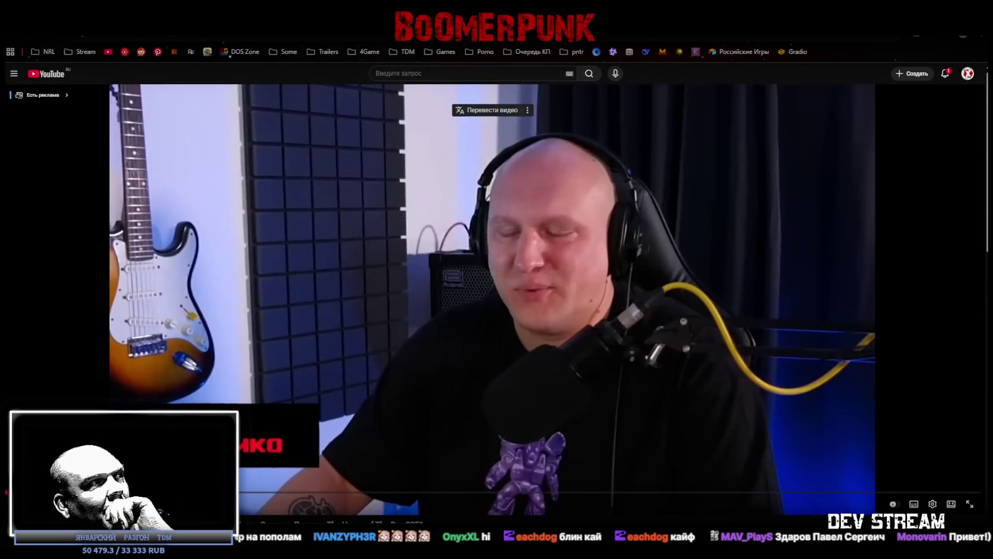
pyautogui.click(632, 493)
pyautogui.scroll(-3, 434, 447)
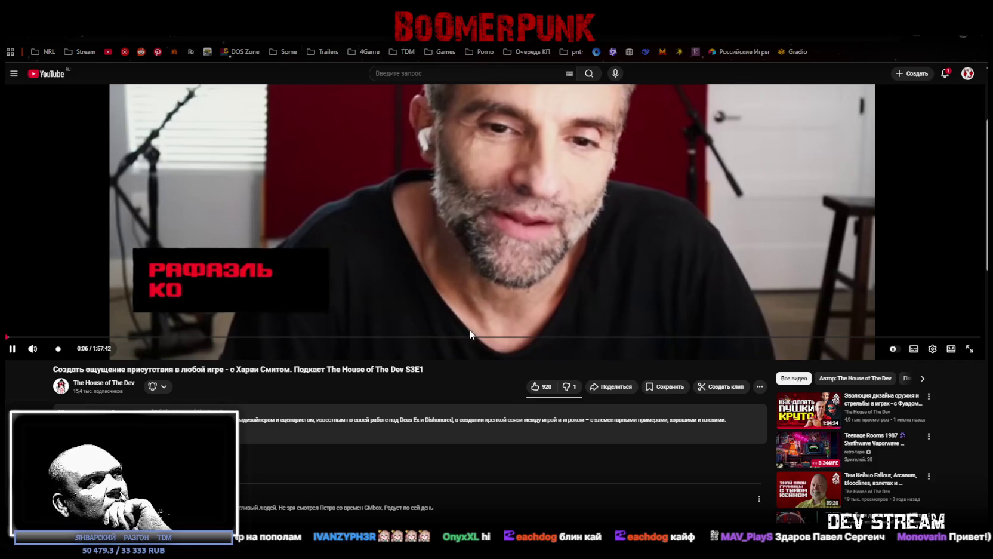
pyautogui.scroll(3, 474, 303)
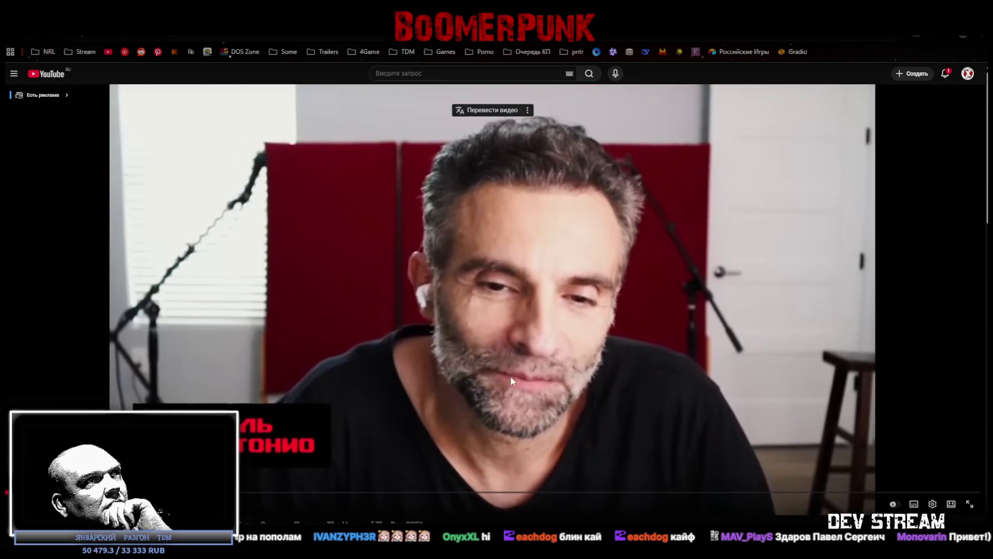
pyautogui.moveTo(634, 493); pyautogui.dragTo(619, 499)
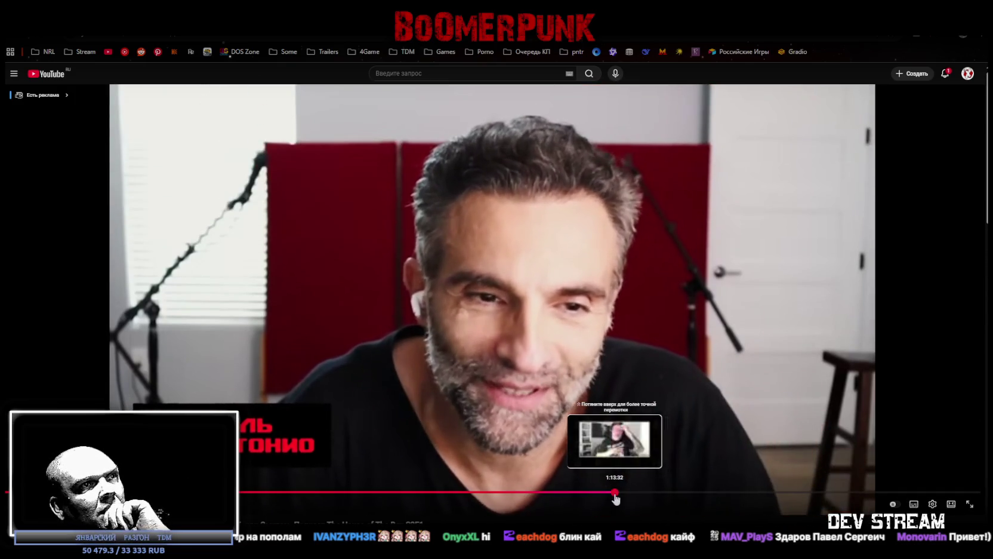
pyautogui.moveTo(618, 498); pyautogui.dragTo(615, 494)
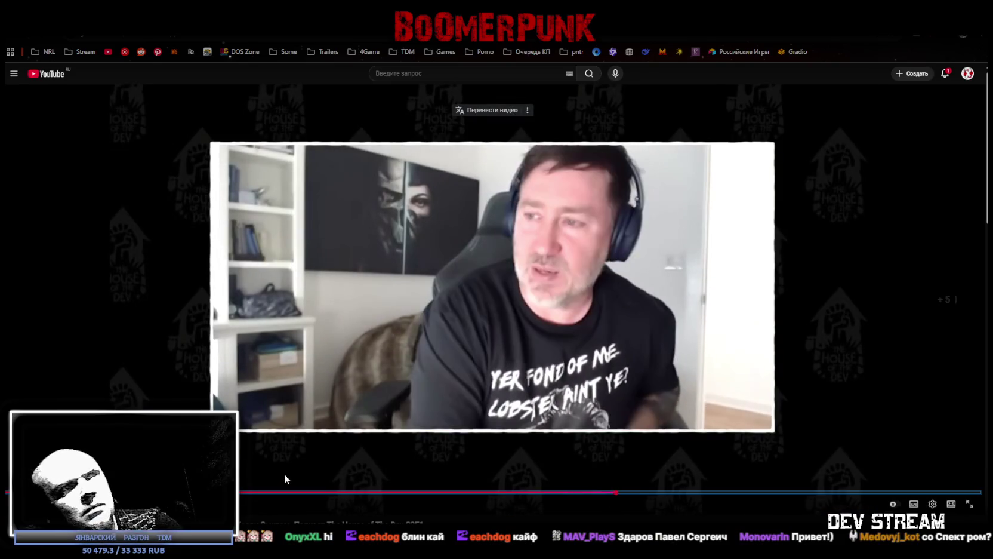
pyautogui.press('Right')
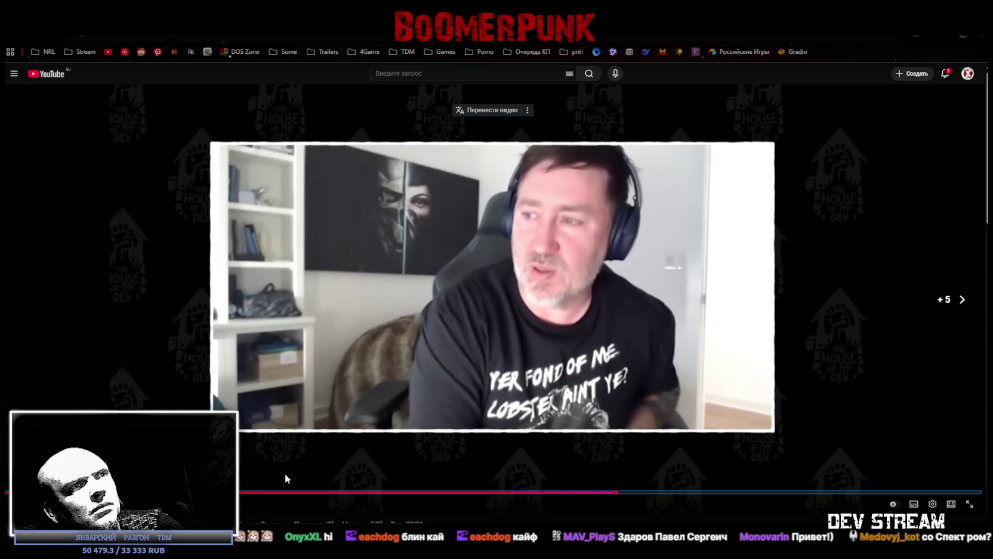
pyautogui.press('Right')
pyautogui.press('Right')
pyautogui.press('Right')
pyautogui.press('Right')
pyautogui.press('Right')
pyautogui.press('Right')
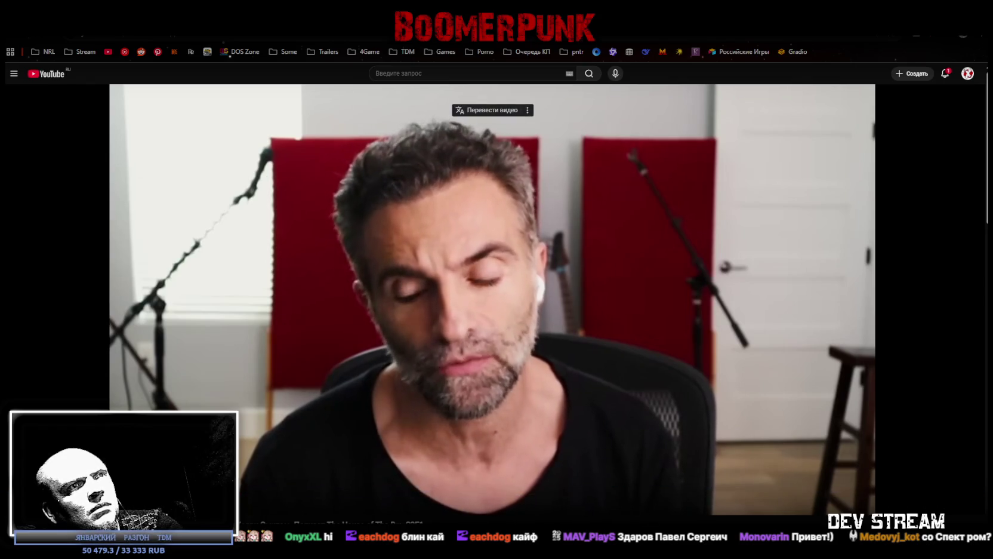
pyautogui.moveTo(718, 492)
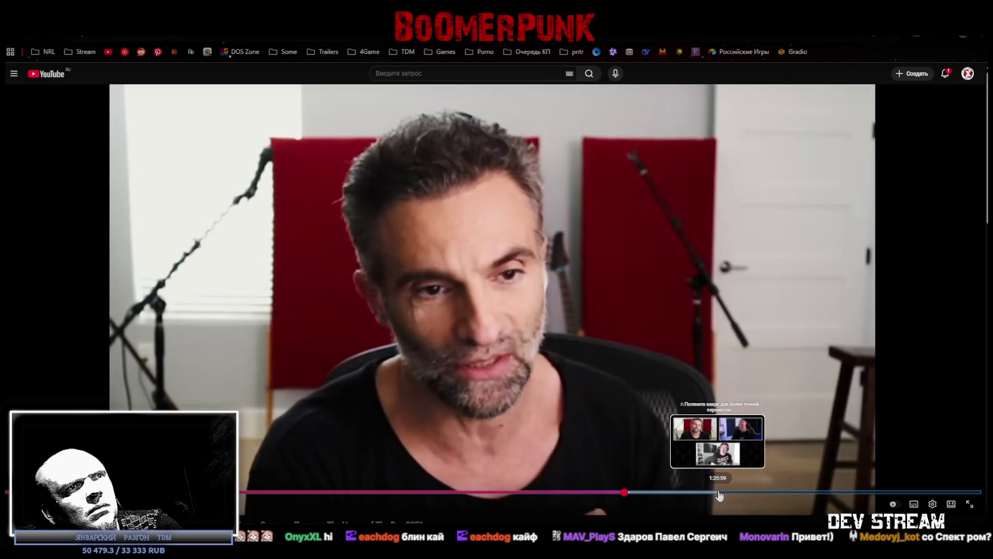
pyautogui.click(717, 493)
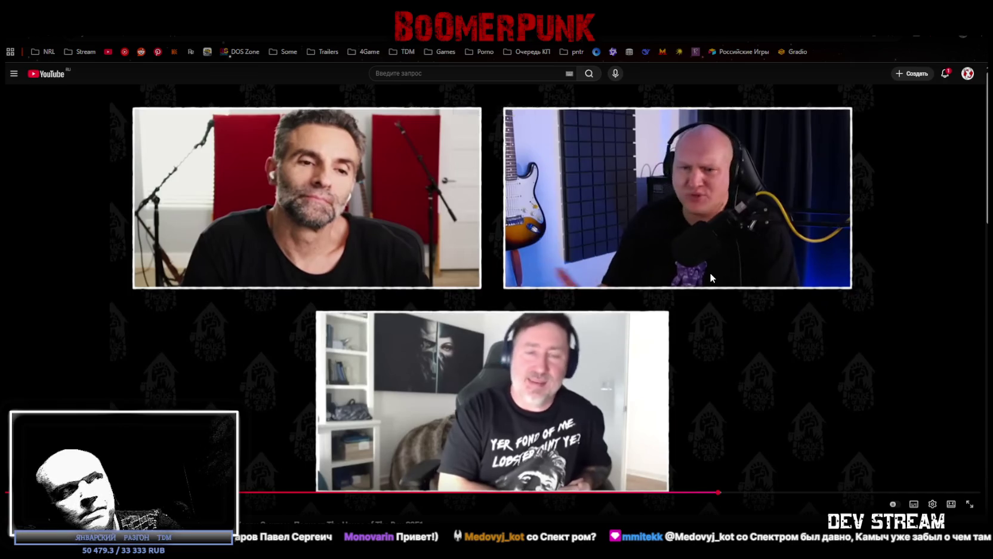
pyautogui.press('space')
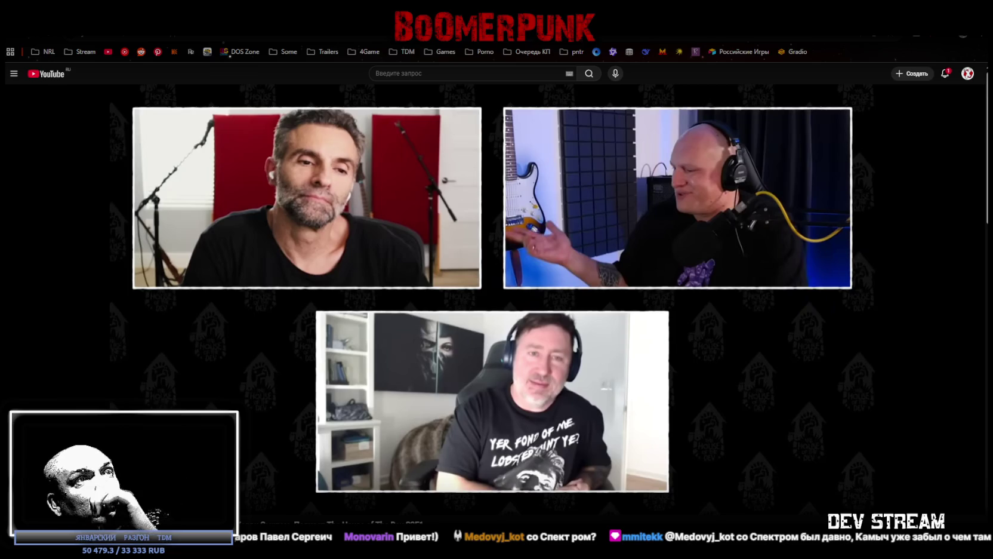
pyautogui.moveTo(542, 492)
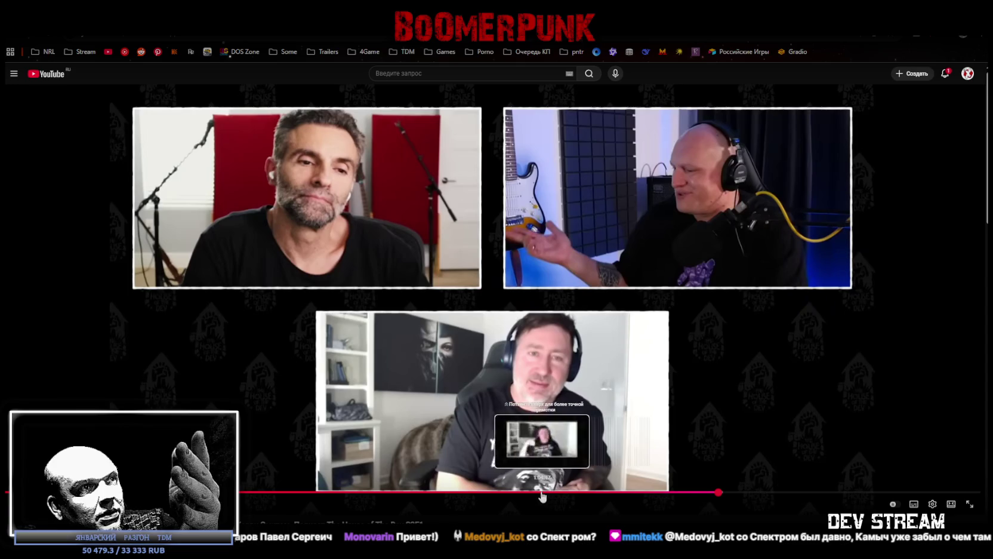
pyautogui.hotkey('alt', 'Tab')
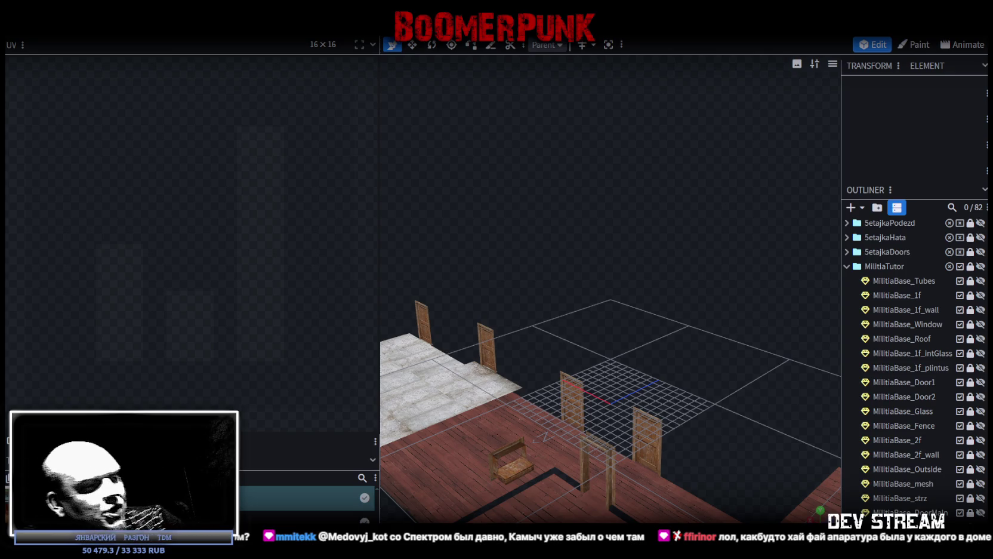
# - Return to Unity and fly the scene camera over the snowy city streets
pyautogui.hotkey('alt', 'Tab')
pyautogui.moveTo(359, 140)
pyautogui.mouseDown(button='right')
pyautogui.moveTo(349, 207)
pyautogui.moveTo(310, 223)
pyautogui.mouseUp(button='right')
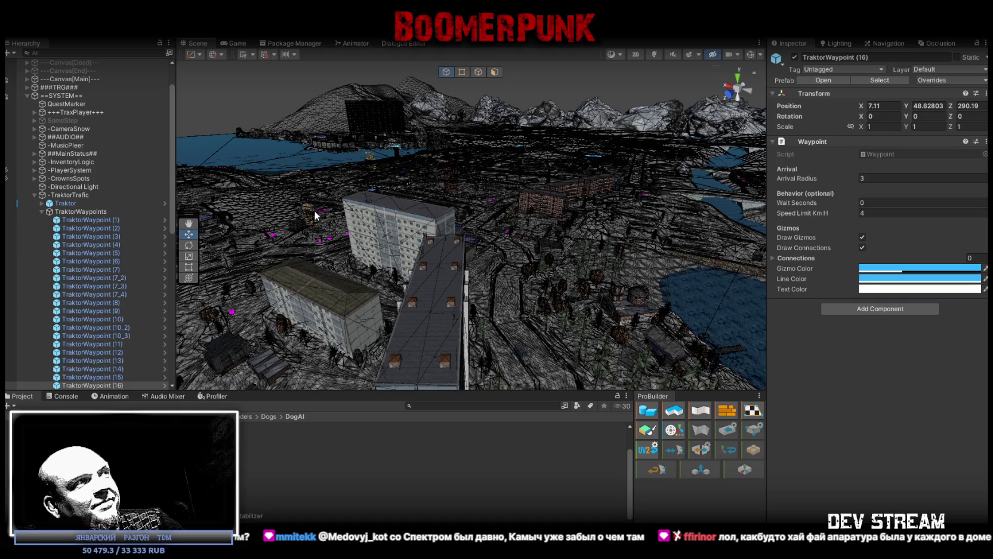
# - Collapse the TraktorTrafic waypoint list and deselect TraktorWaypoint (16)
pyautogui.click(33, 195)
pyautogui.click(51, 335)
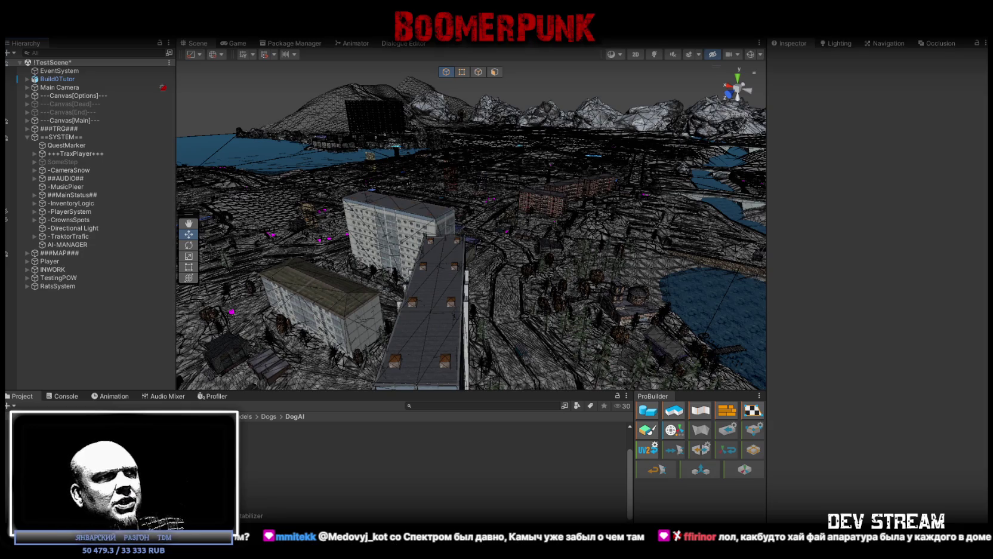
pyautogui.hotkey('alt', 'Tab')
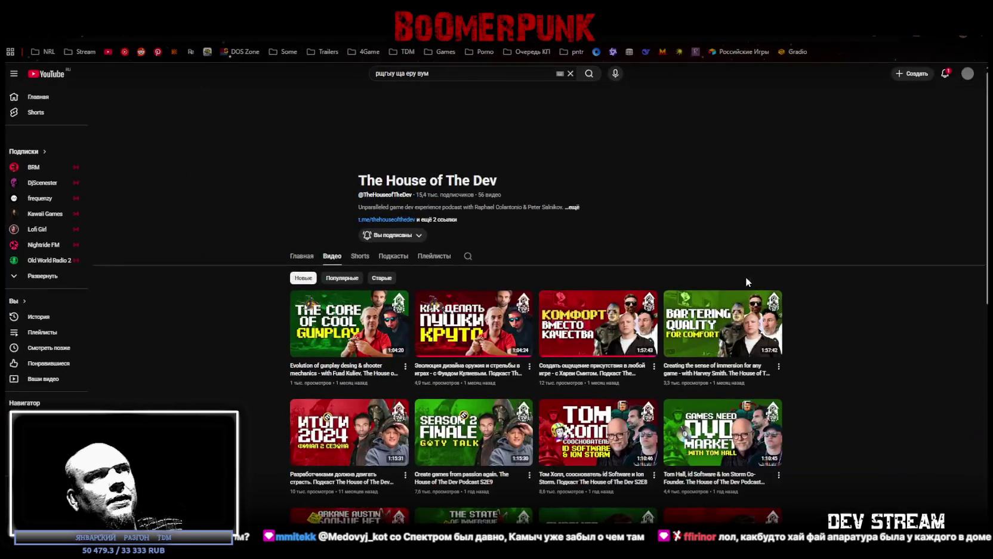
pyautogui.scroll(-5, 744, 276)
pyautogui.scroll(-1, 697, 292)
pyautogui.scroll(-2, 697, 292)
pyautogui.scroll(-3, 698, 293)
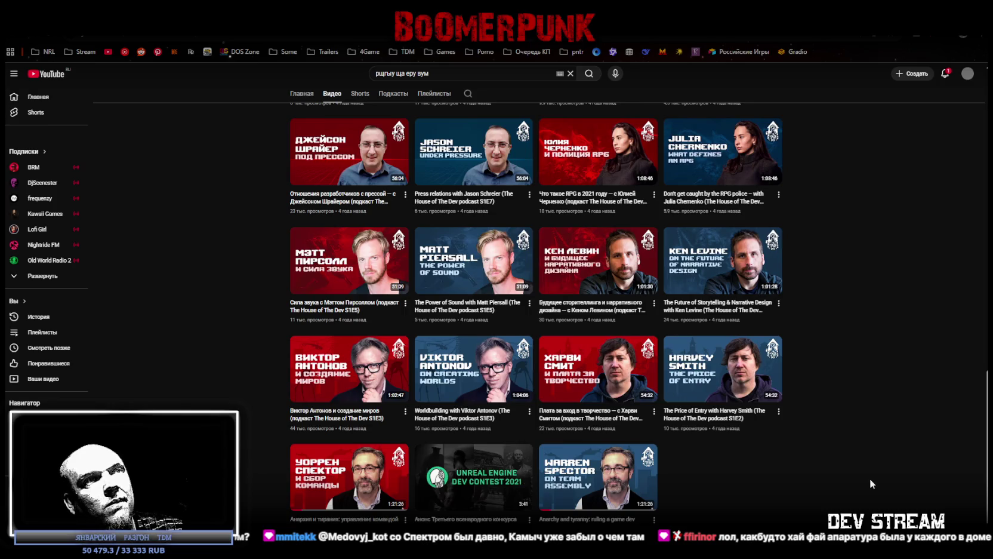
pyautogui.moveTo(329, 487)
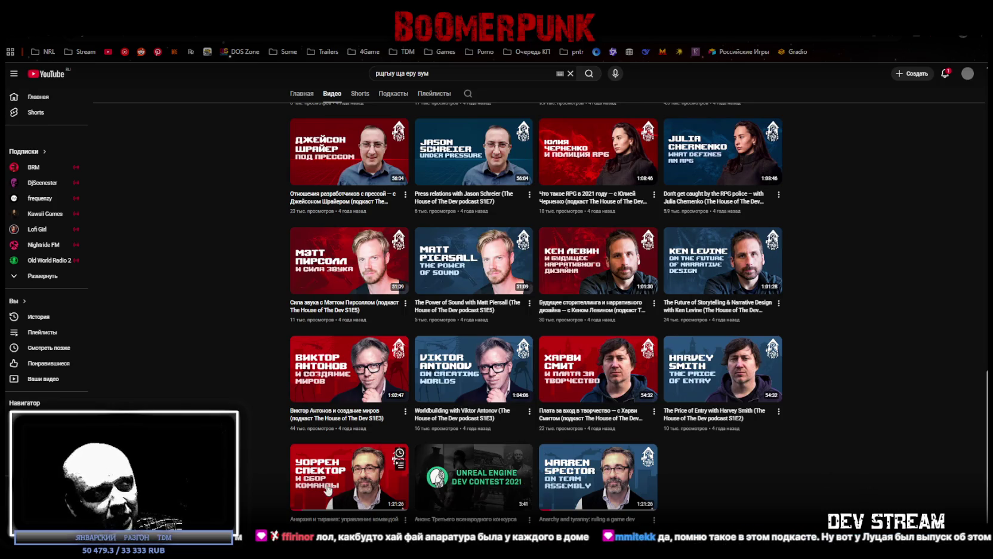
pyautogui.scroll(20, 328, 489)
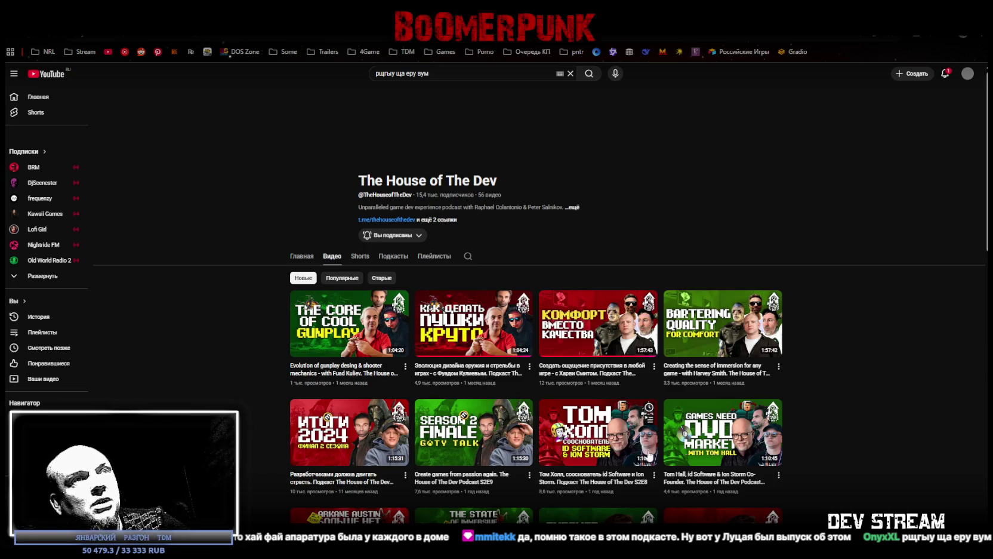
pyautogui.moveTo(598, 323)
pyautogui.moveTo(597, 431)
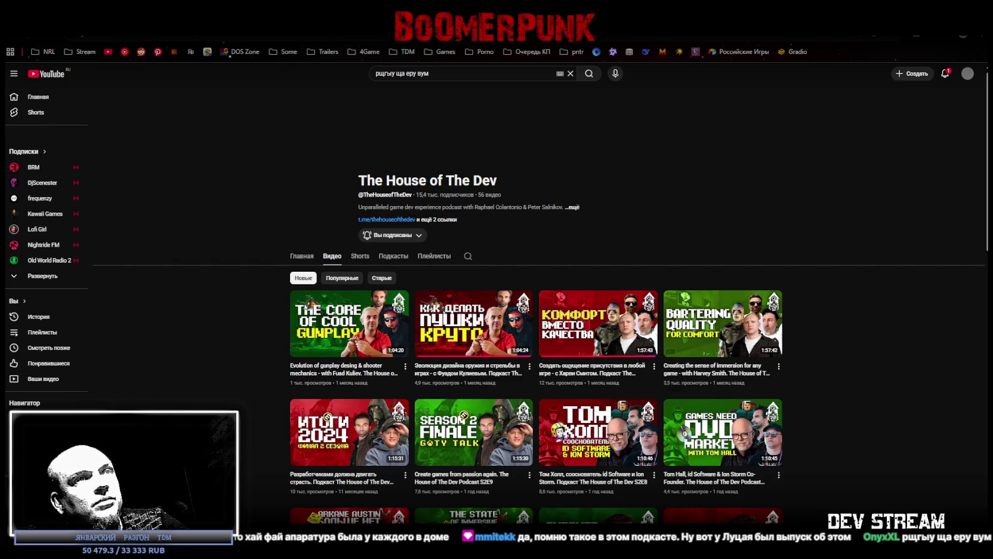
pyautogui.hotkey('alt', 'Tab')
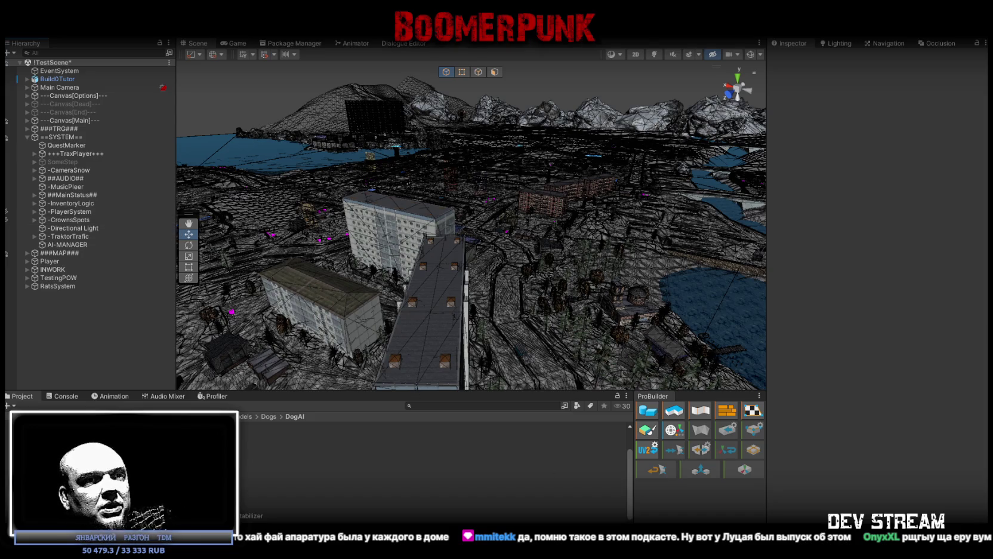
# - Show the console and trace its repeated debug-drawing messages back to Main Camera
pyautogui.moveTo(518, 229); pyautogui.dragTo(476, 263, button='right')
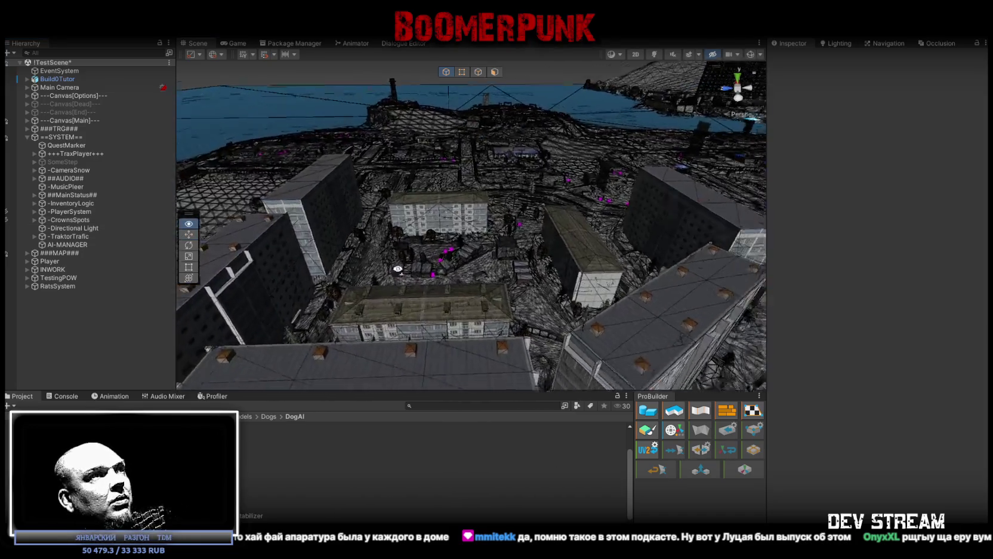
pyautogui.click(65, 396)
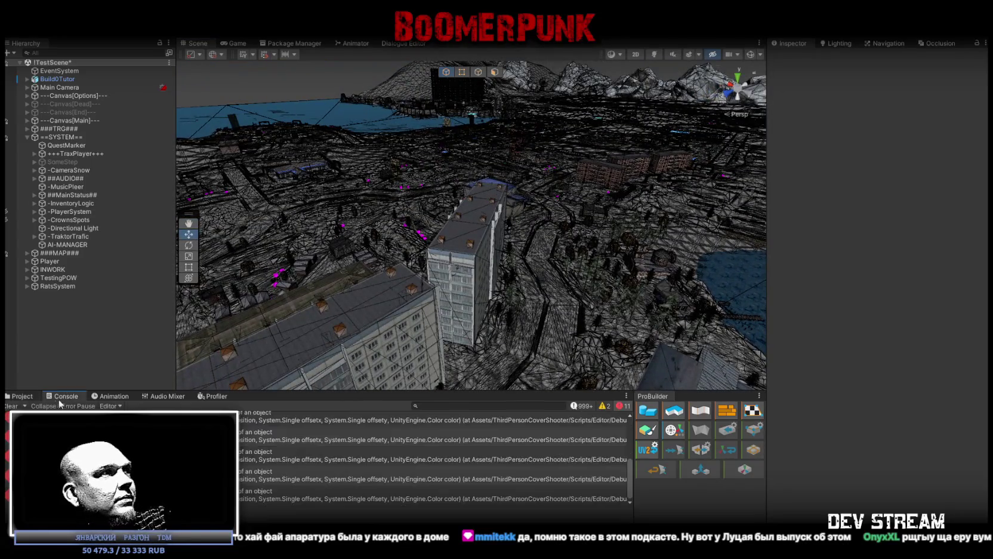
pyautogui.click(89, 475)
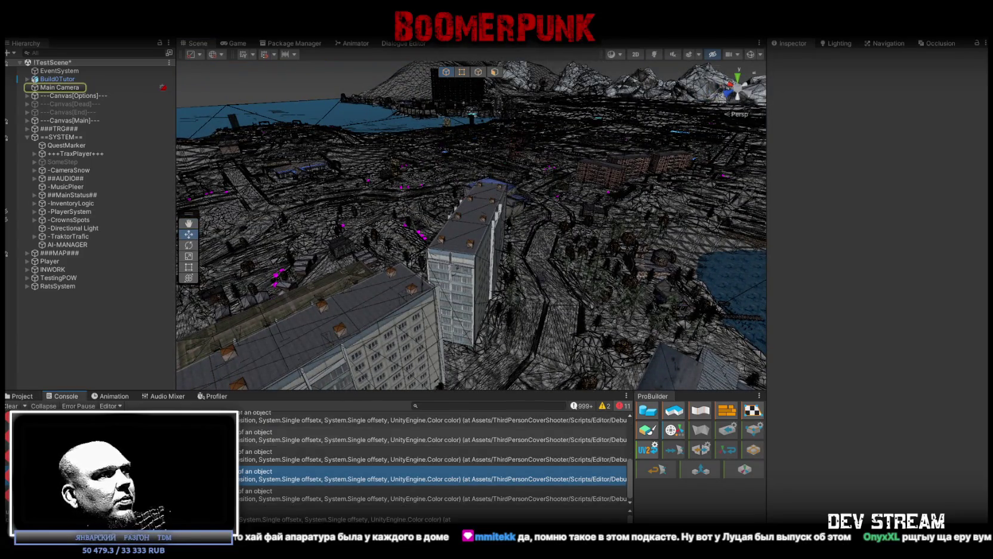
pyautogui.scroll(1, 243, 482)
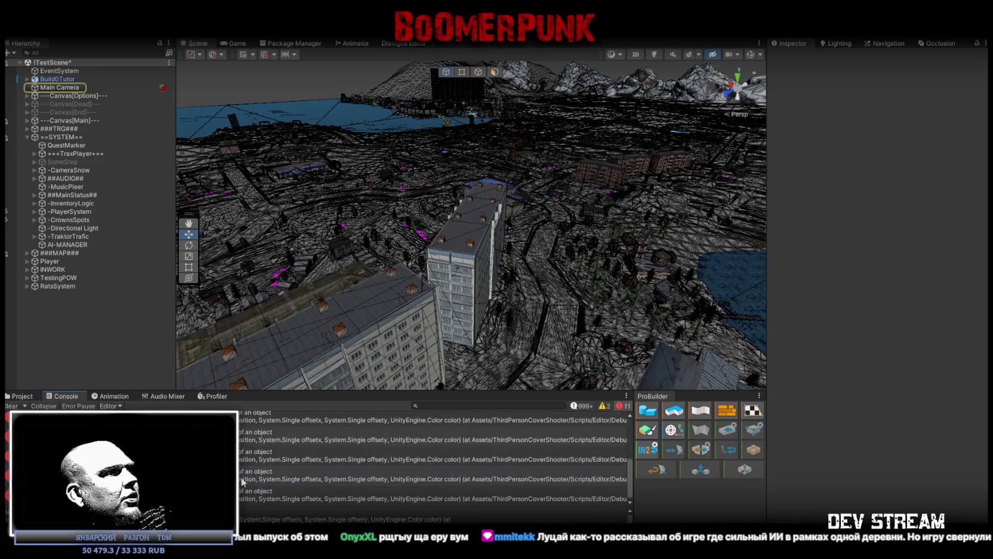
# - Read a log message's stack trace, then clear the console and show the DogAI project folder
pyautogui.click(430, 478)
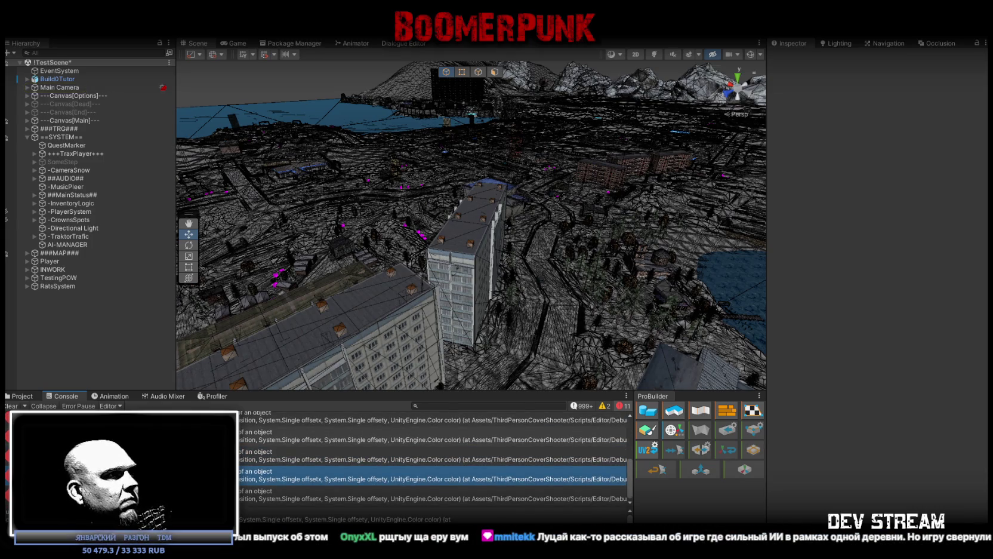
pyautogui.scroll(-1, 433, 514)
pyautogui.scroll(1, 433, 513)
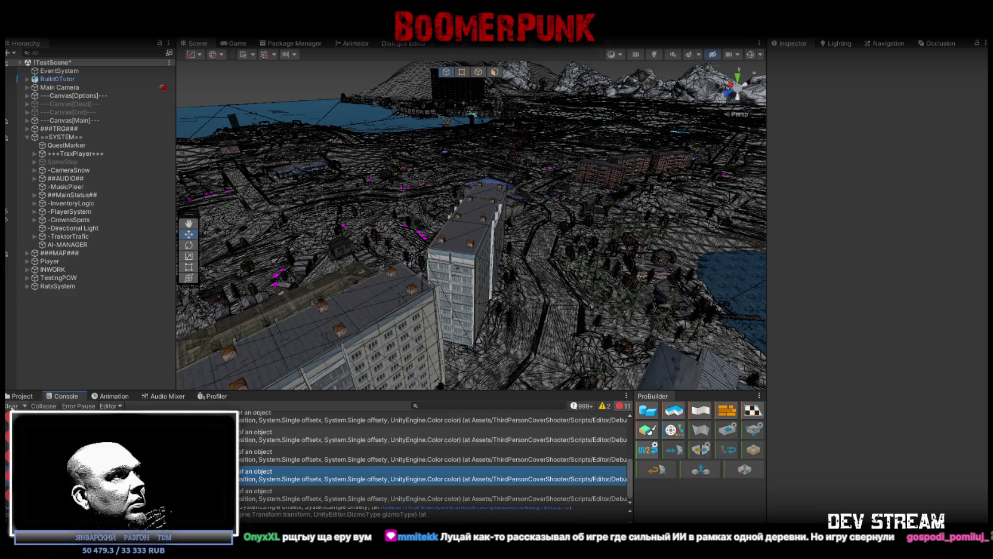
pyautogui.click(12, 406)
pyautogui.click(21, 396)
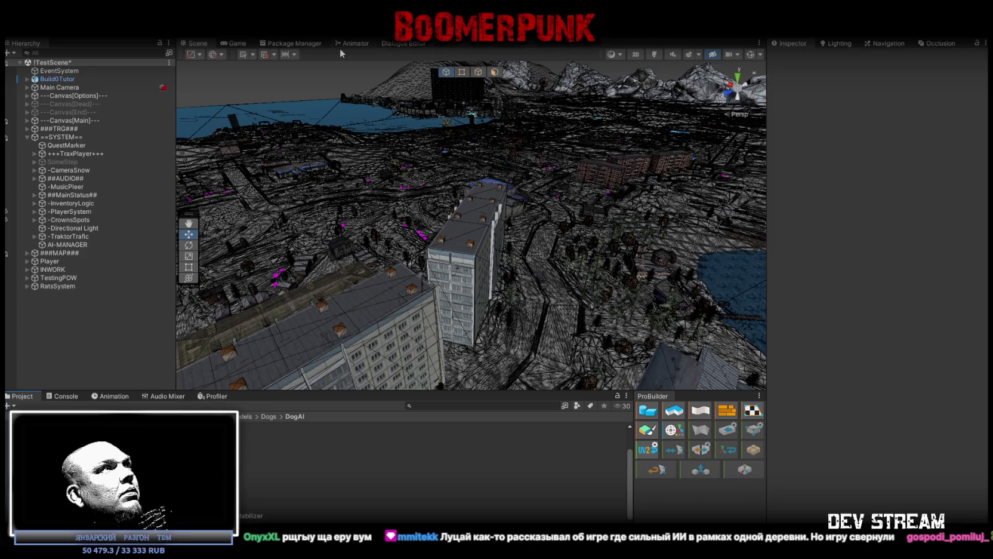
# - Save the TestScene with Ctrl+S
pyautogui.hotkey('ctrl', 's')
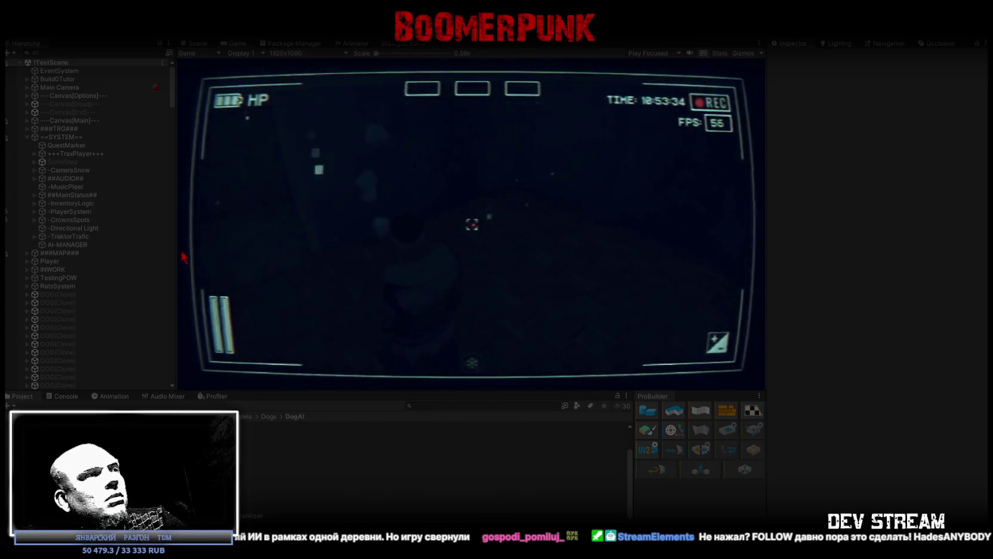
# - Show the console and maximize the running Game view to fill the editor
pyautogui.click(66, 395)
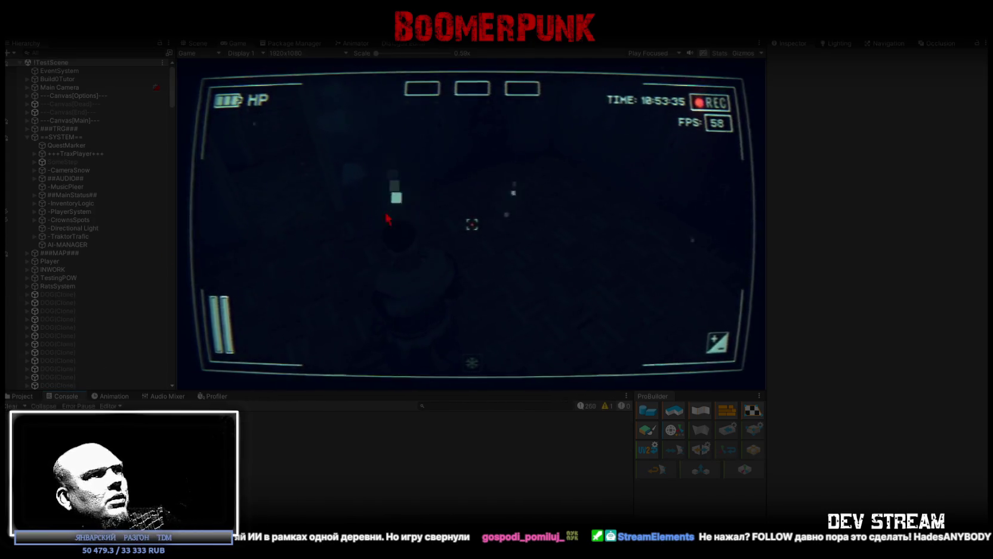
pyautogui.doubleClick(235, 43)
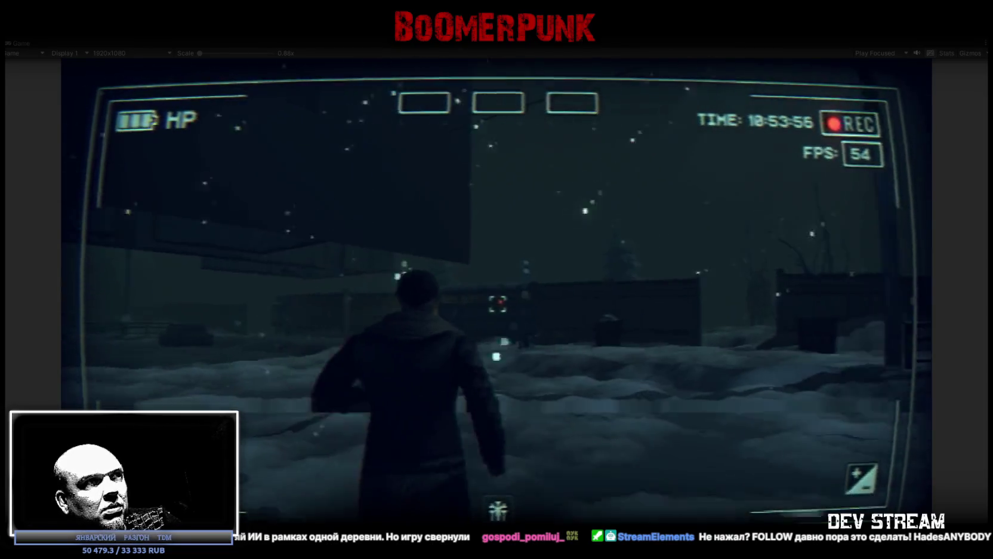
# - Open the bag inventory page from the in-game menu, then resume playing
pyautogui.press('Escape')
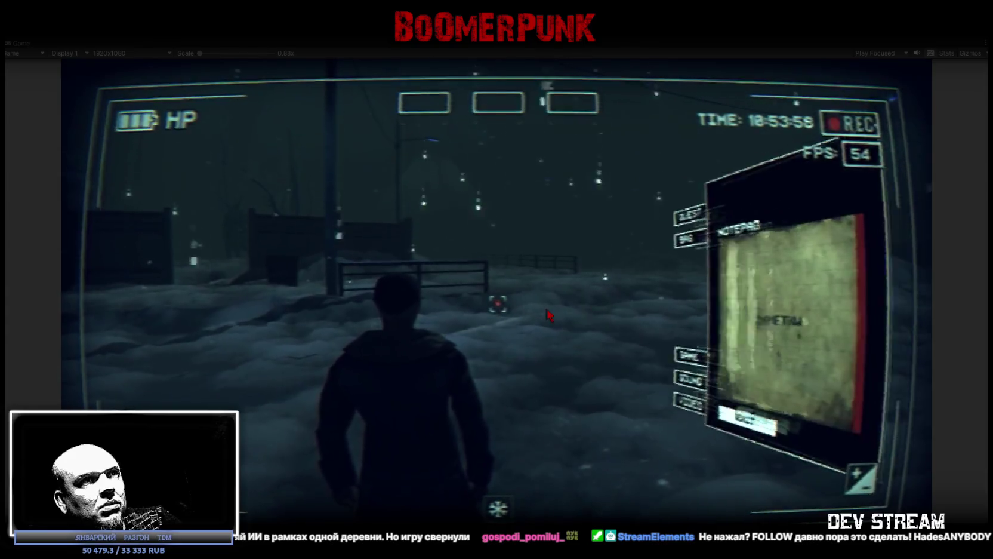
pyautogui.click(567, 184)
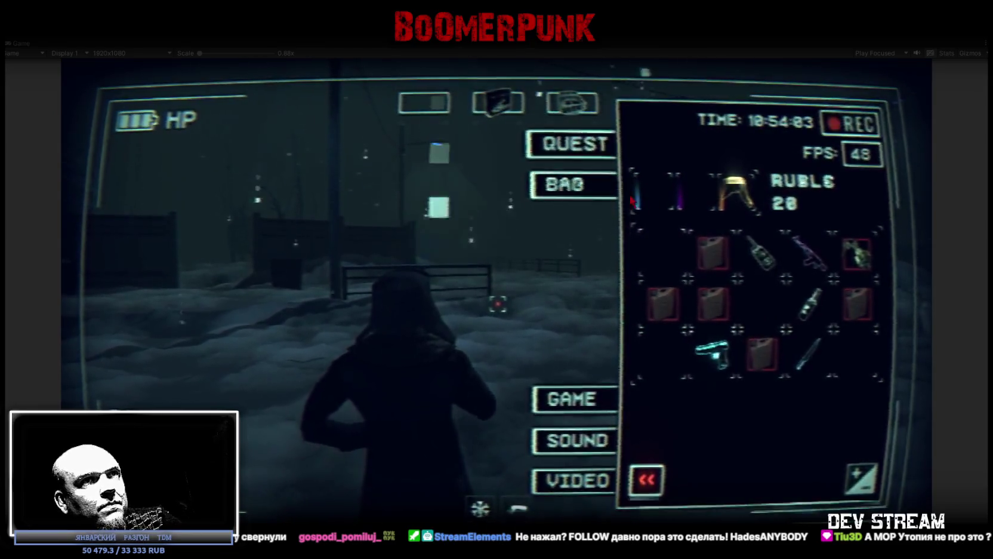
pyautogui.press('Escape')
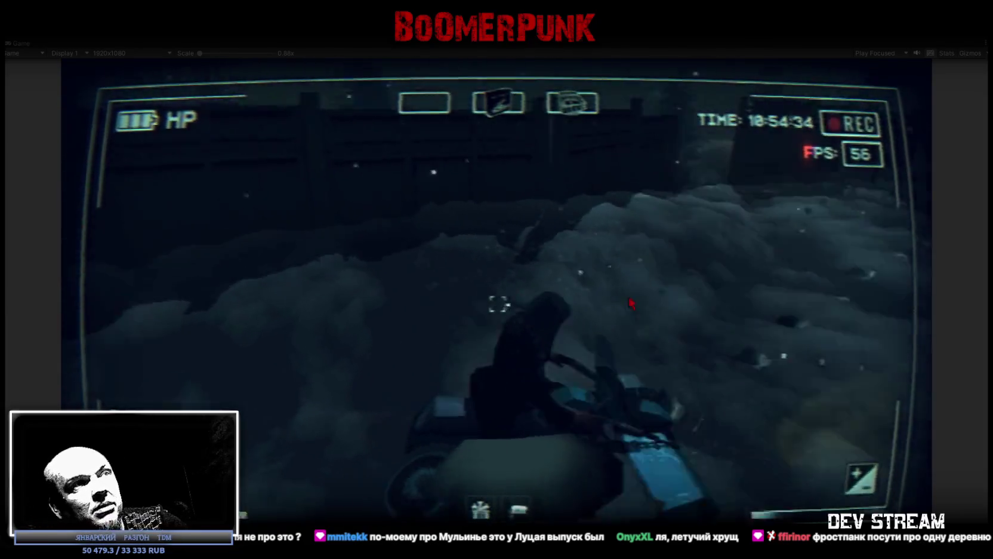
# - Check the ignition keys item in the Tab inventory, then restore the full editor layout
pyautogui.press('Tab')
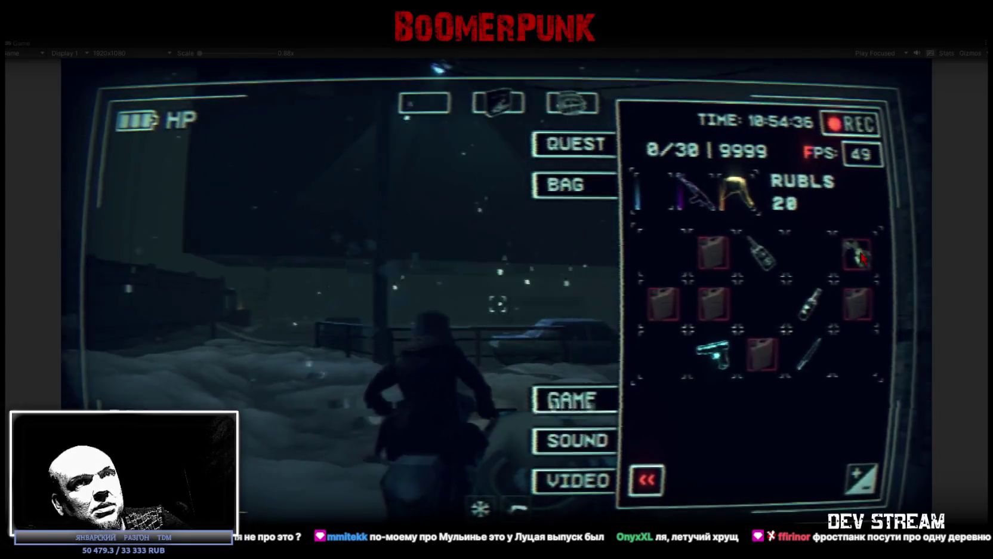
pyautogui.click(809, 305)
pyautogui.press('Tab')
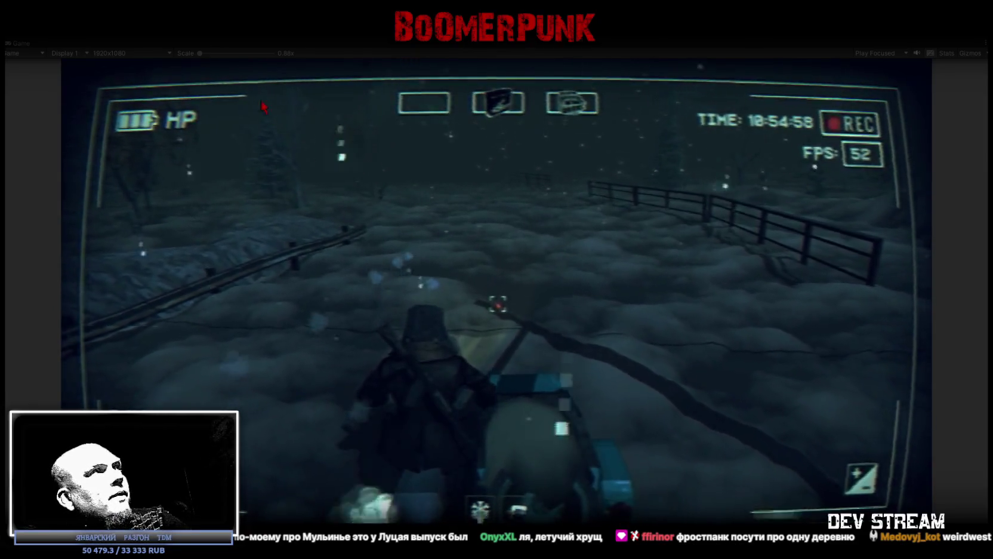
pyautogui.doubleClick(19, 45)
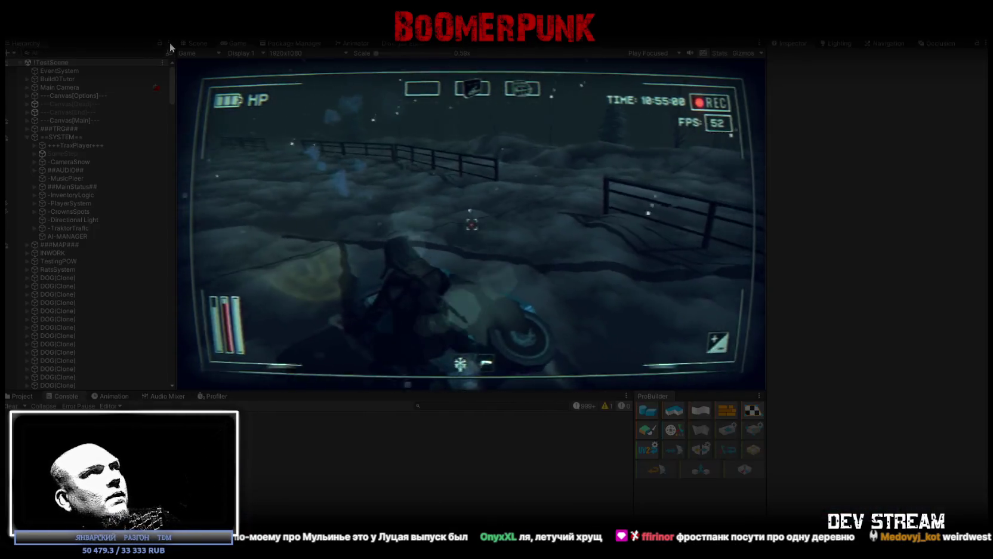
# - Show the Scene view, filter the Hierarchy to 'dog', and select a DOG(Clone)
pyautogui.click(196, 42)
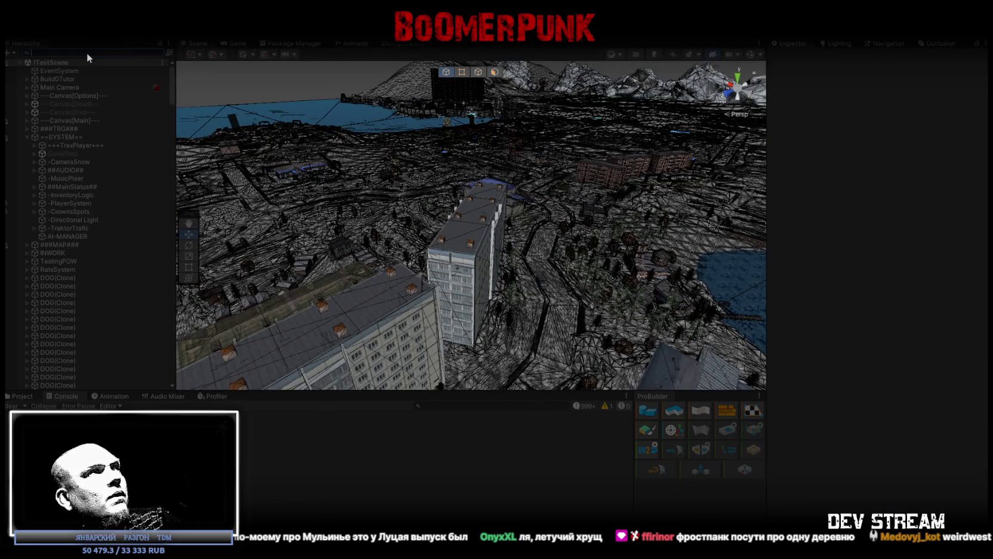
pyautogui.write('dog')
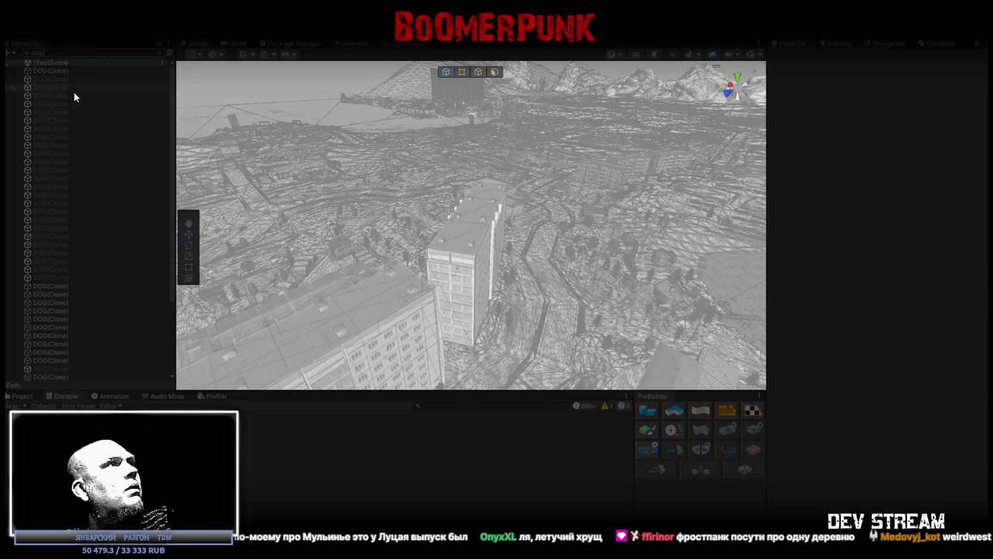
pyautogui.moveTo(432, 197)
pyautogui.mouseDown(button='right')
pyautogui.moveTo(391, 248)
pyautogui.moveTo(403, 194)
pyautogui.mouseUp(button='right')
pyautogui.click(49, 70)
# - Frame the selected DOG(Clone) with F and fly around the running dog pack
pyautogui.scroll(-3, 91, 276)
pyautogui.press('f')
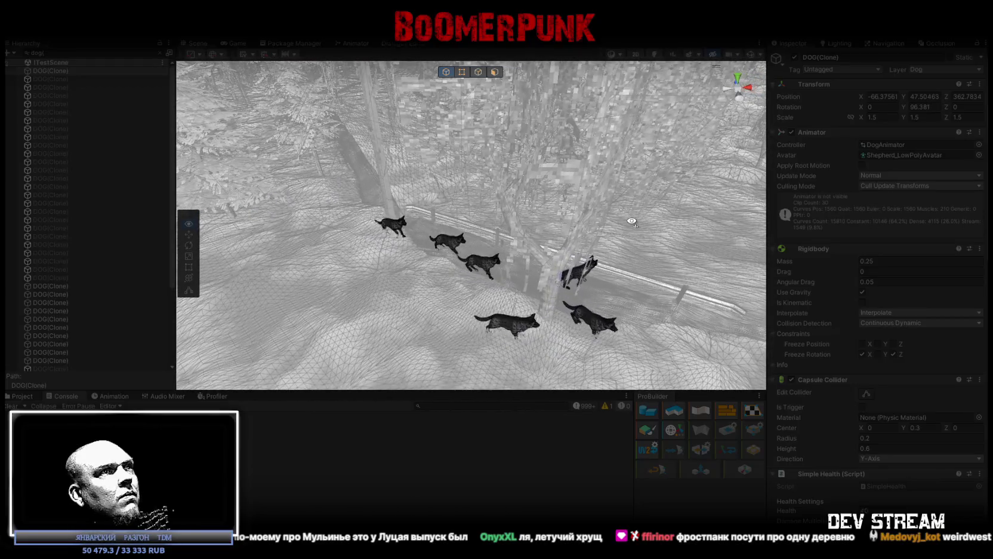
pyautogui.moveTo(646, 224)
pyautogui.mouseDown(button='right')
pyautogui.moveTo(621, 243)
pyautogui.moveTo(442, 247)
pyautogui.mouseUp(button='right')
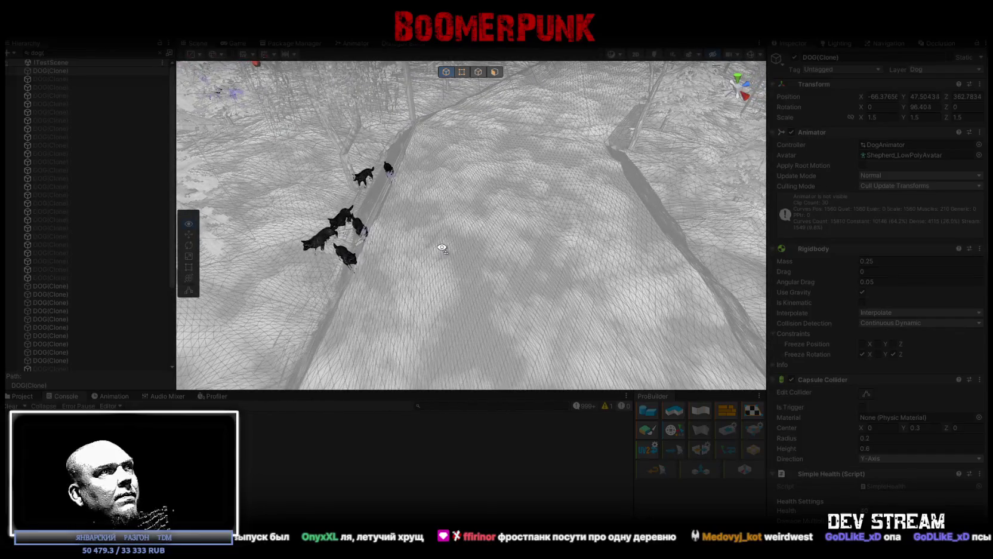
pyautogui.moveTo(442, 248)
pyautogui.mouseDown(button='right')
pyautogui.moveTo(377, 197)
pyautogui.moveTo(409, 222)
pyautogui.moveTo(495, 227)
pyautogui.moveTo(421, 210)
pyautogui.moveTo(582, 233)
pyautogui.moveTo(532, 276)
pyautogui.mouseUp(button='right')
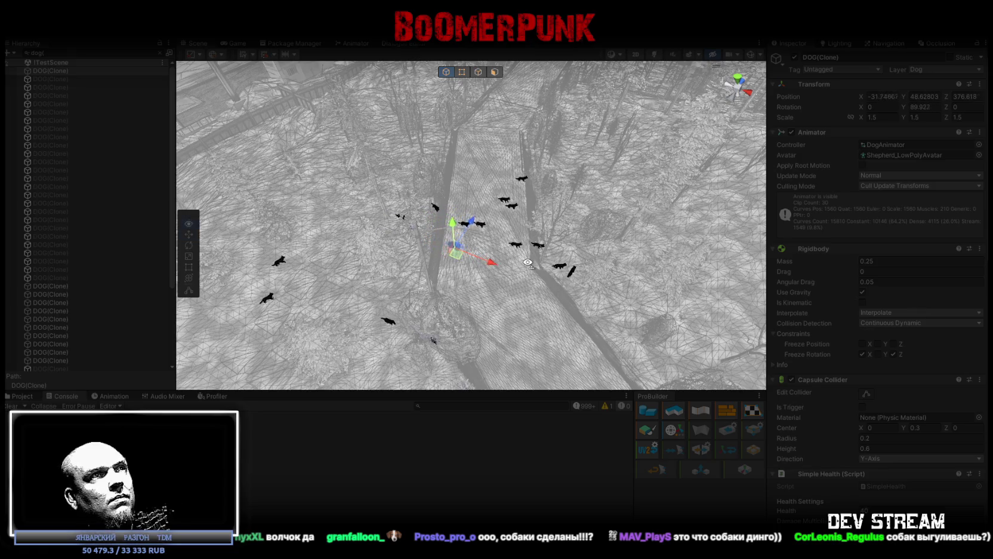
pyautogui.moveTo(527, 263); pyautogui.dragTo(431, 234, button='right')
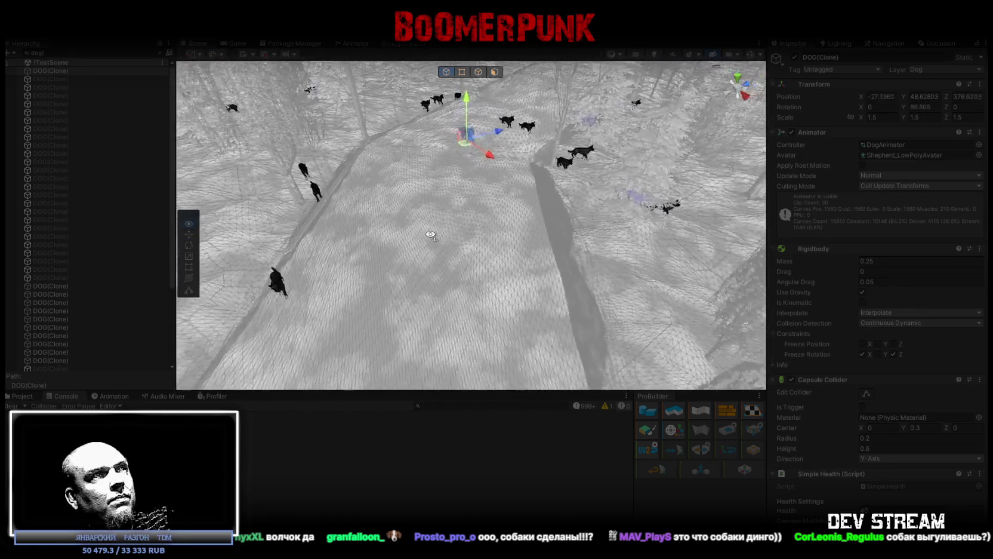
pyautogui.moveTo(431, 235)
pyautogui.mouseDown(button='right')
pyautogui.moveTo(474, 250)
pyautogui.moveTo(557, 233)
pyautogui.mouseUp(button='right')
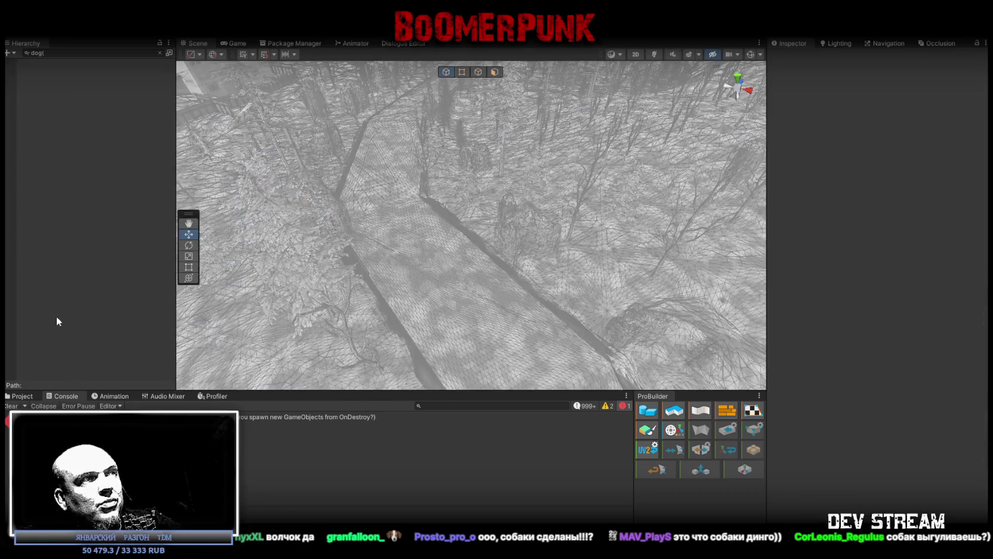
# - Clear the Hierarchy's 'dog' search filter and look around the full city scene
pyautogui.moveTo(489, 227); pyautogui.dragTo(586, 235, button='right')
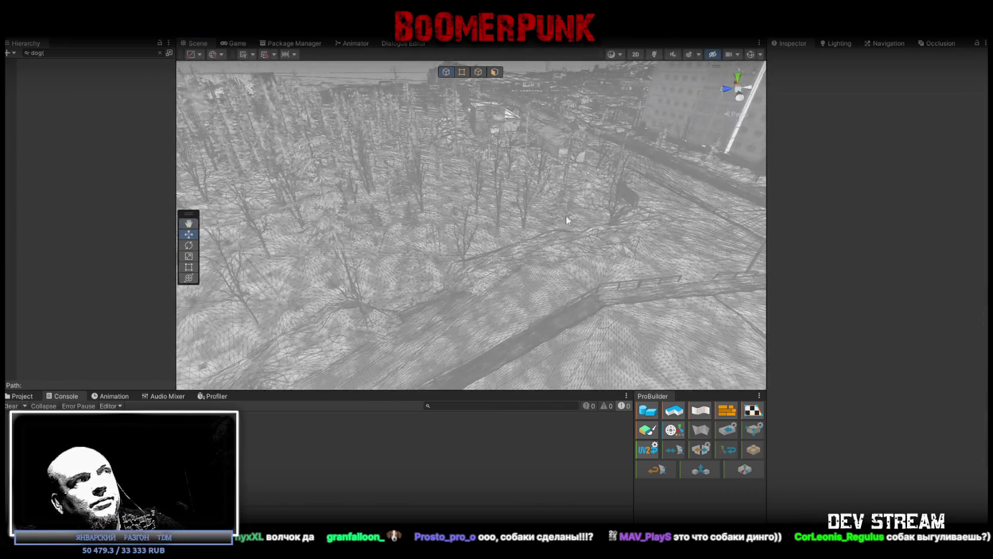
pyautogui.click(160, 53)
pyautogui.moveTo(513, 215)
pyautogui.mouseDown(button='right')
pyautogui.moveTo(529, 205)
pyautogui.moveTo(519, 205)
pyautogui.mouseUp(button='right')
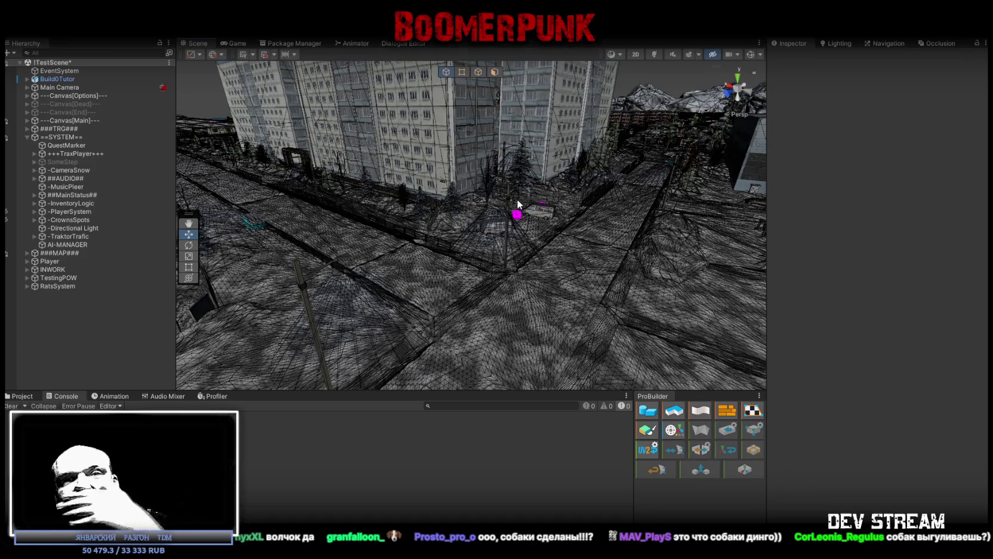
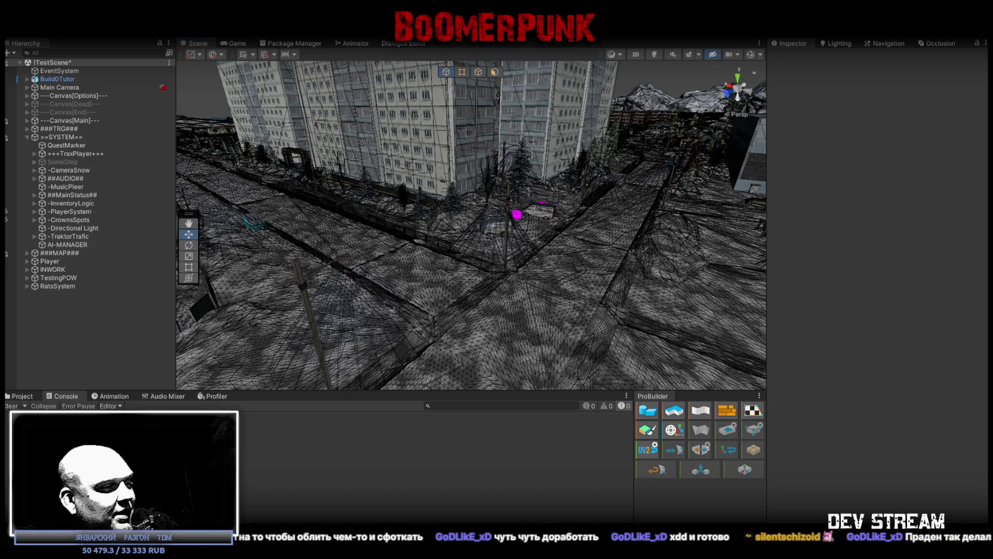
# - Bring up the Crocotile 3D window and orbit to a low side view of the floors and doors
pyautogui.hotkey('alt', 'Tab')
pyautogui.scroll(-3, 521, 412)
pyautogui.moveTo(595, 367)
pyautogui.mouseDown()
pyautogui.moveTo(554, 381)
pyautogui.moveTo(741, 340)
pyautogui.moveTo(695, 387)
pyautogui.moveTo(701, 410)
pyautogui.moveTo(519, 333)
pyautogui.moveTo(501, 361)
pyautogui.moveTo(605, 369)
pyautogui.moveTo(615, 378)
pyautogui.moveTo(646, 367)
pyautogui.mouseUp()
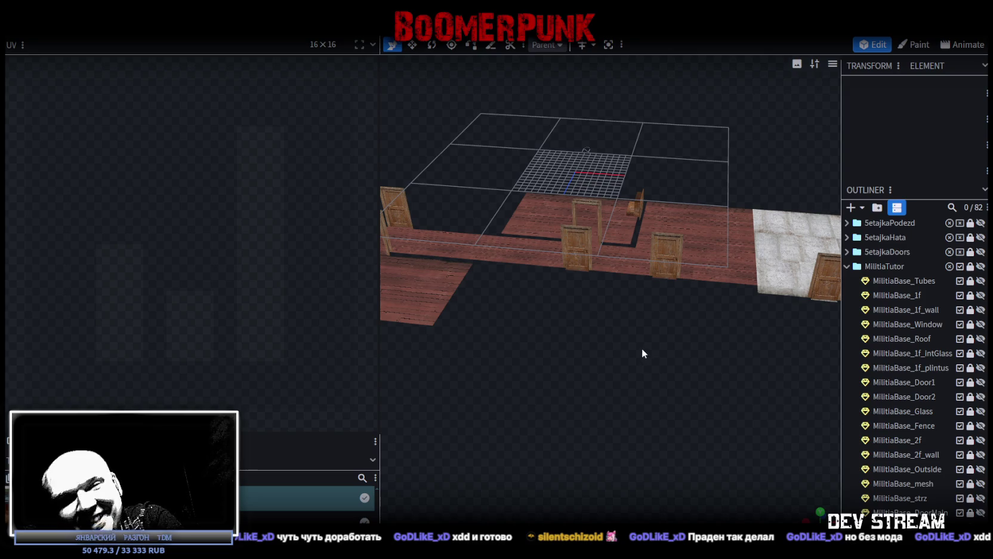
pyautogui.moveTo(646, 351)
pyautogui.mouseDown()
pyautogui.moveTo(658, 367)
pyautogui.moveTo(688, 338)
pyautogui.moveTo(668, 376)
pyautogui.moveTo(665, 335)
pyautogui.moveTo(679, 328)
pyautogui.mouseUp()
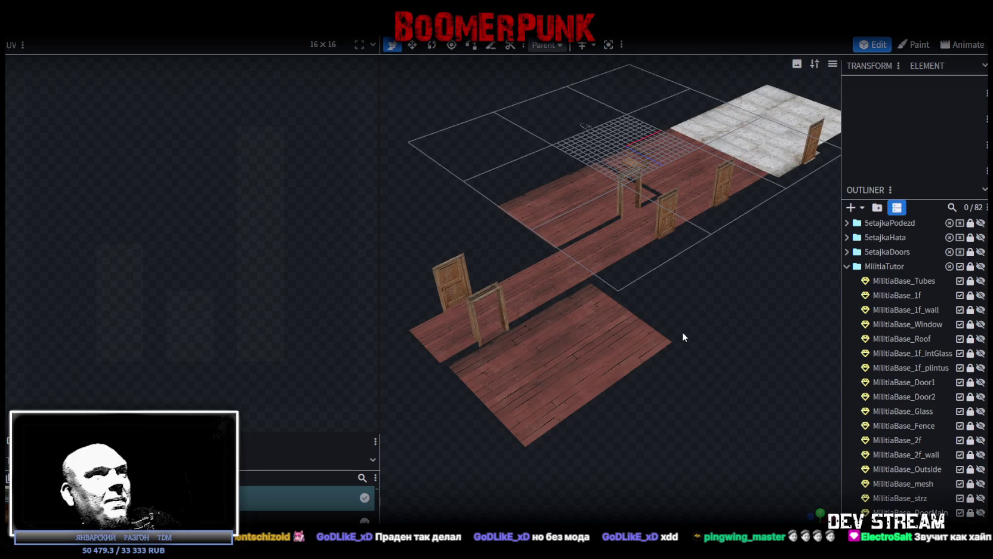
pyautogui.scroll(1, 681, 330)
pyautogui.scroll(-3, 675, 334)
pyautogui.moveTo(669, 334)
pyautogui.mouseDown()
pyautogui.moveTo(690, 338)
pyautogui.moveTo(702, 309)
pyautogui.moveTo(690, 308)
pyautogui.mouseUp()
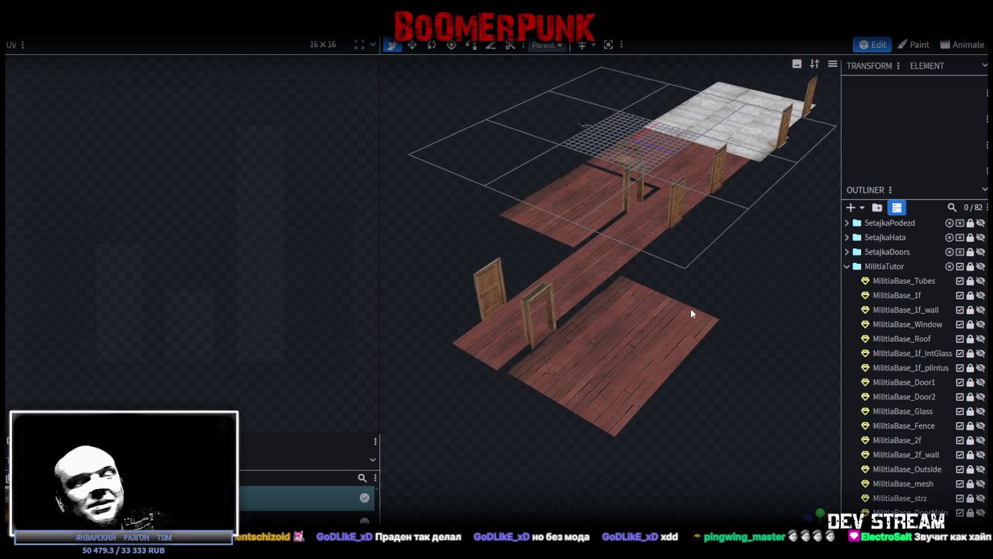
pyautogui.moveTo(691, 291)
pyautogui.mouseDown()
pyautogui.moveTo(707, 317)
pyautogui.moveTo(395, 311)
pyautogui.moveTo(674, 332)
pyautogui.moveTo(607, 338)
pyautogui.moveTo(585, 326)
pyautogui.moveTo(664, 309)
pyautogui.mouseUp()
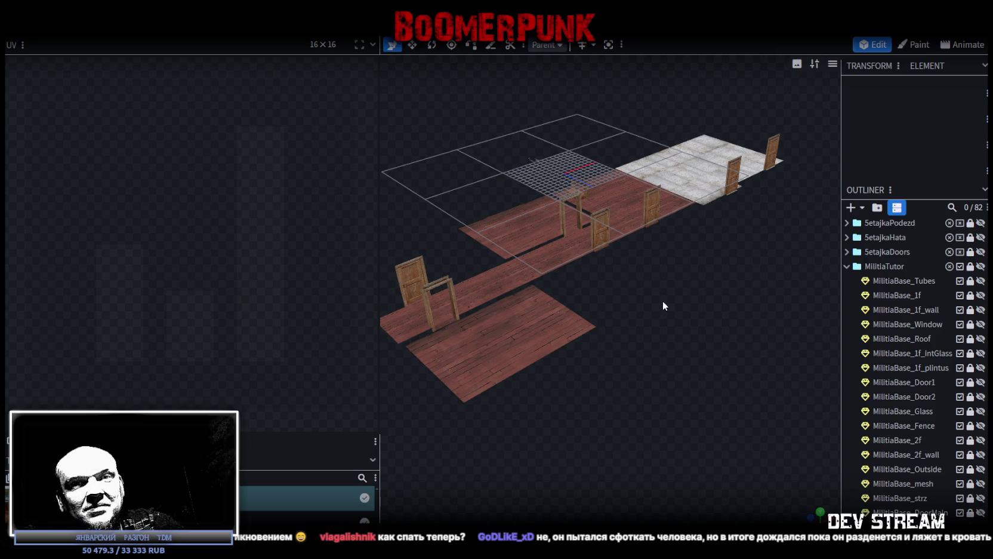
pyautogui.scroll(-2, 686, 298)
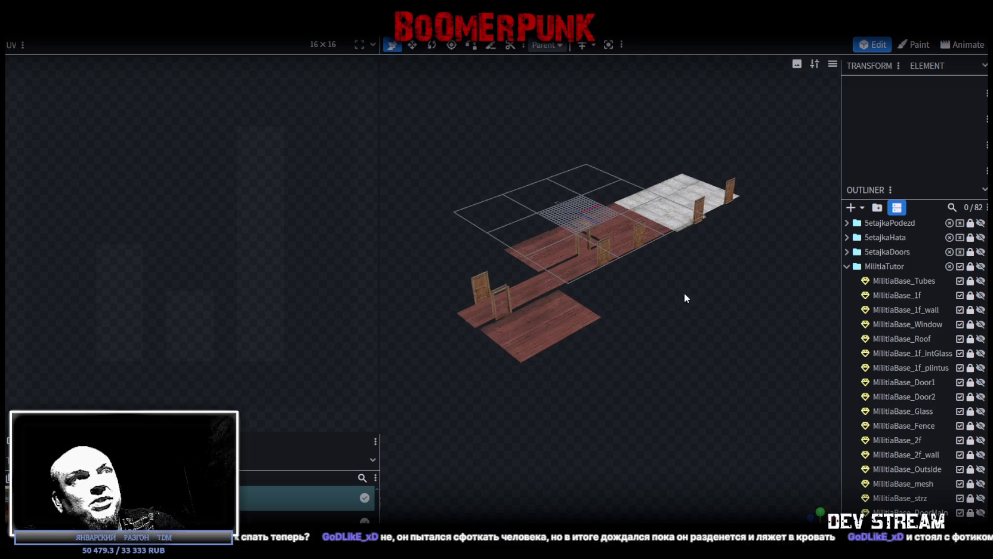
pyautogui.scroll(4, 688, 305)
pyautogui.scroll(-2, 695, 328)
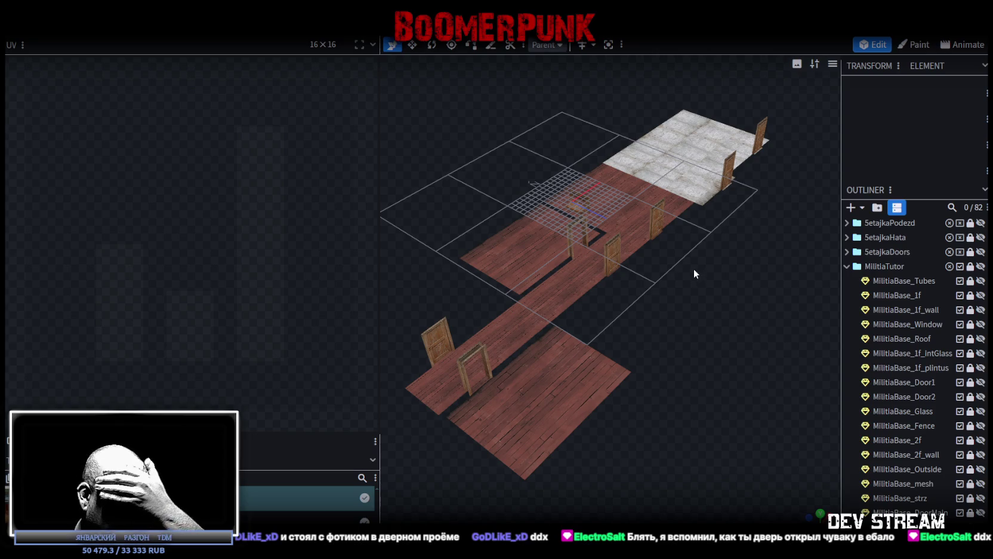
pyautogui.moveTo(697, 267)
pyautogui.mouseDown()
pyautogui.moveTo(694, 302)
pyautogui.moveTo(664, 334)
pyautogui.moveTo(664, 313)
pyautogui.moveTo(656, 332)
pyautogui.moveTo(578, 364)
pyautogui.moveTo(720, 275)
pyautogui.moveTo(756, 344)
pyautogui.moveTo(714, 374)
pyautogui.moveTo(708, 364)
pyautogui.moveTo(708, 413)
pyautogui.mouseUp()
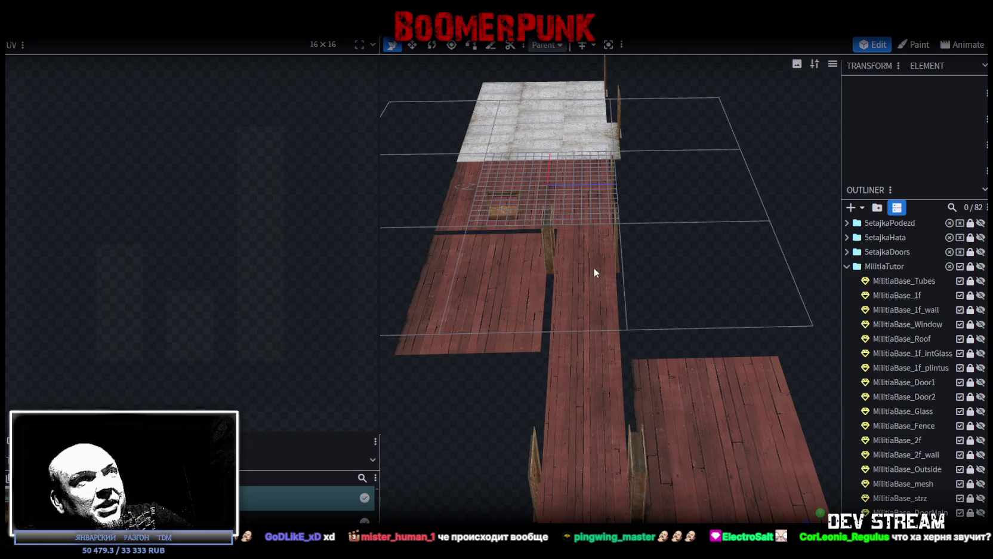
# - Show MilitiaBase_2f_wall, hide MilitiaBase_3f, and look down on the interior rooms from above
pyautogui.moveTo(633, 252)
pyautogui.mouseDown()
pyautogui.moveTo(694, 253)
pyautogui.moveTo(532, 255)
pyautogui.moveTo(699, 217)
pyautogui.moveTo(588, 300)
pyautogui.moveTo(483, 345)
pyautogui.moveTo(587, 334)
pyautogui.moveTo(676, 348)
pyautogui.moveTo(655, 423)
pyautogui.moveTo(549, 336)
pyautogui.moveTo(618, 351)
pyautogui.moveTo(705, 350)
pyautogui.moveTo(719, 371)
pyautogui.moveTo(746, 370)
pyautogui.mouseUp()
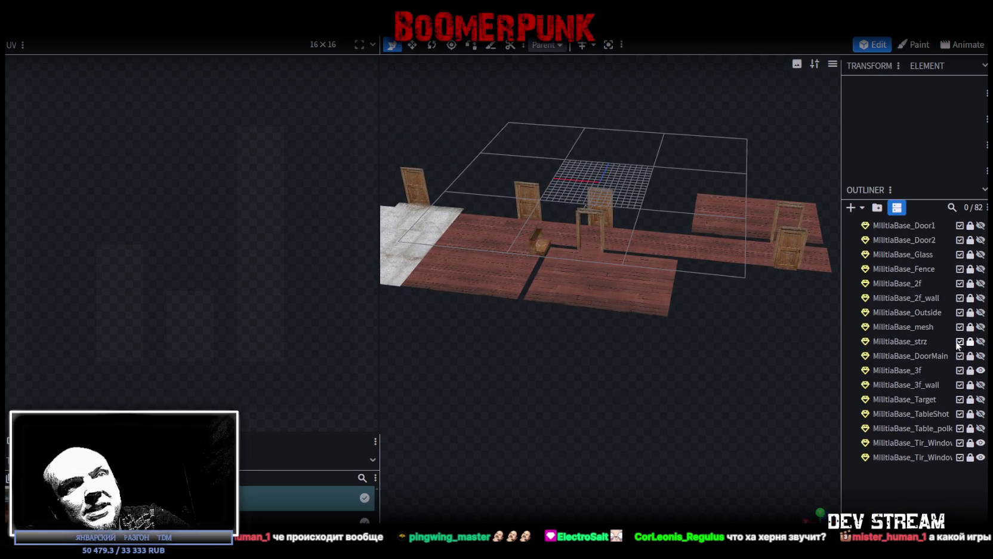
pyautogui.scroll(-2, 961, 352)
pyautogui.scroll(2, 955, 334)
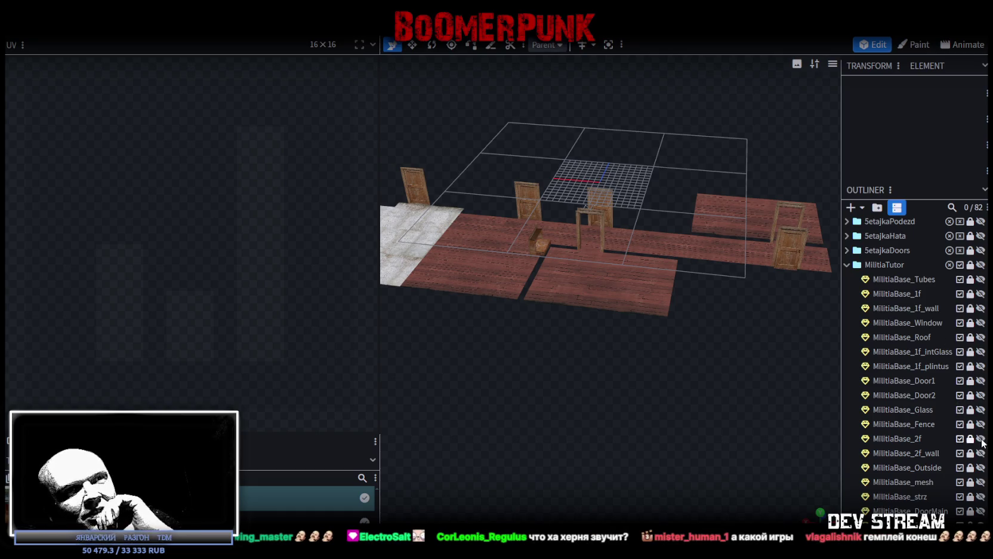
pyautogui.click(981, 453)
pyautogui.scroll(-5, 934, 434)
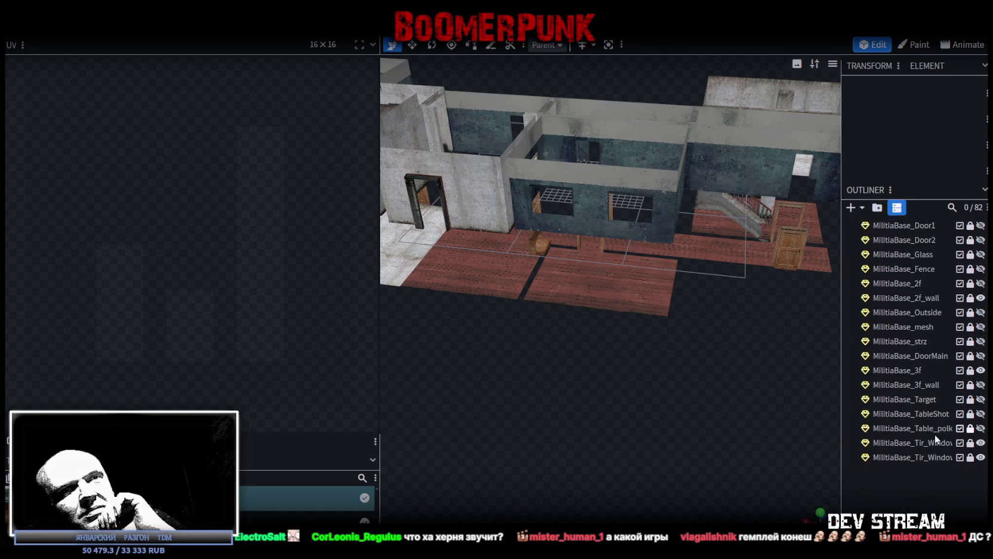
pyautogui.click(980, 370)
pyautogui.moveTo(646, 410)
pyautogui.mouseDown()
pyautogui.moveTo(668, 381)
pyautogui.moveTo(648, 435)
pyautogui.moveTo(662, 446)
pyautogui.moveTo(585, 360)
pyautogui.moveTo(591, 347)
pyautogui.moveTo(548, 338)
pyautogui.moveTo(561, 274)
pyautogui.moveTo(540, 273)
pyautogui.moveTo(562, 242)
pyautogui.moveTo(551, 252)
pyautogui.moveTo(585, 258)
pyautogui.moveTo(634, 291)
pyautogui.mouseUp()
pyautogui.scroll(3, 567, 323)
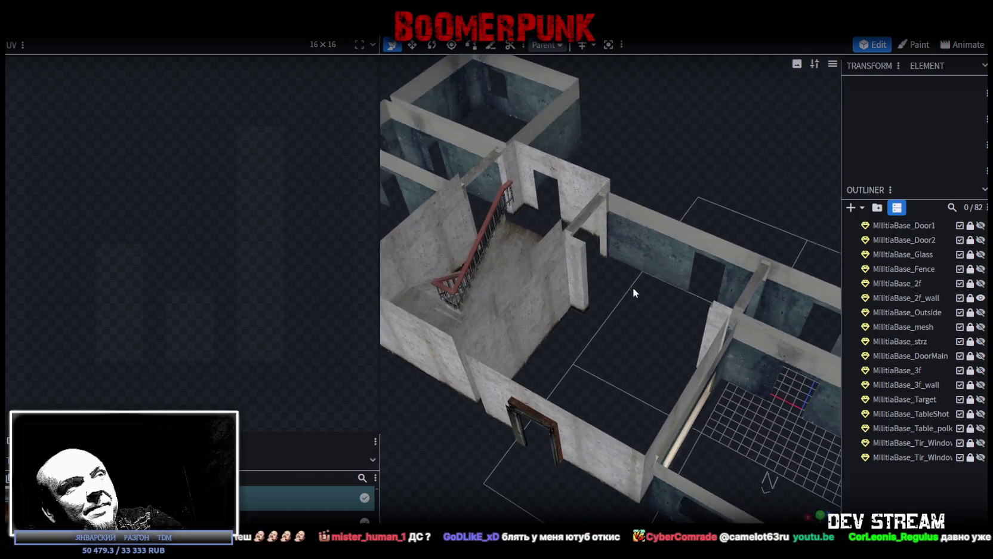
pyautogui.scroll(3, 634, 291)
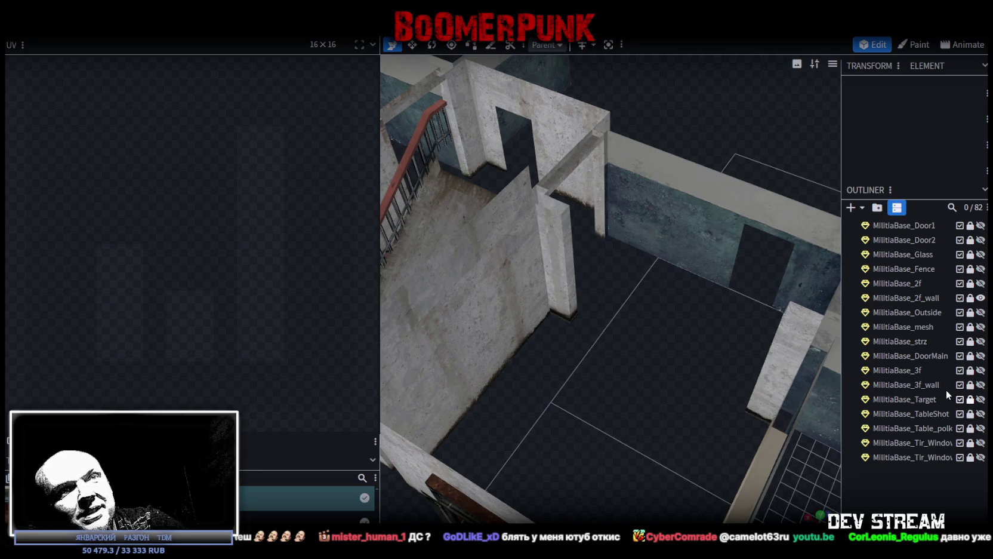
pyautogui.scroll(4, 946, 388)
# - Unlock and select MilitiaBase_2f_wall, then pick the beam edge between the walls in edge mode
pyautogui.click(970, 401)
pyautogui.click(918, 402)
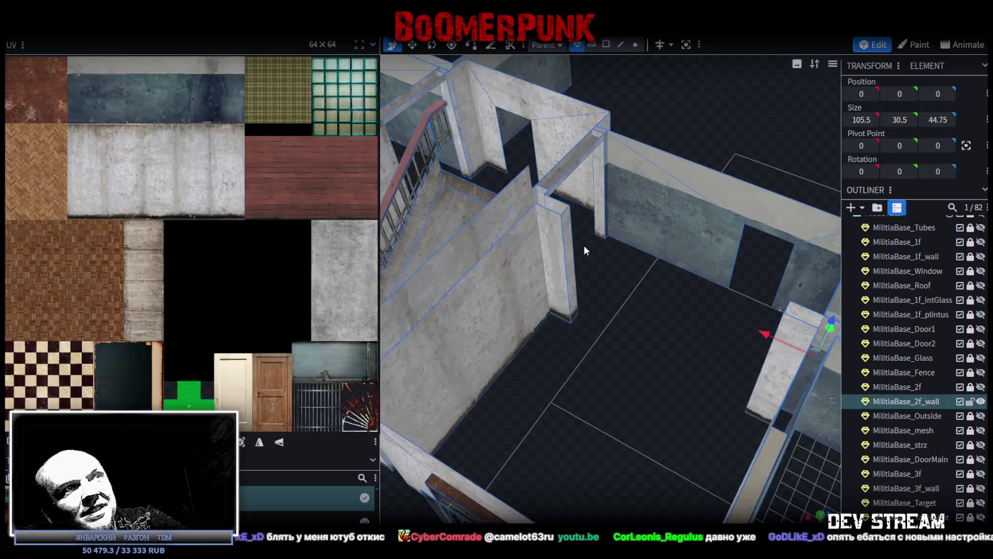
pyautogui.click(623, 45)
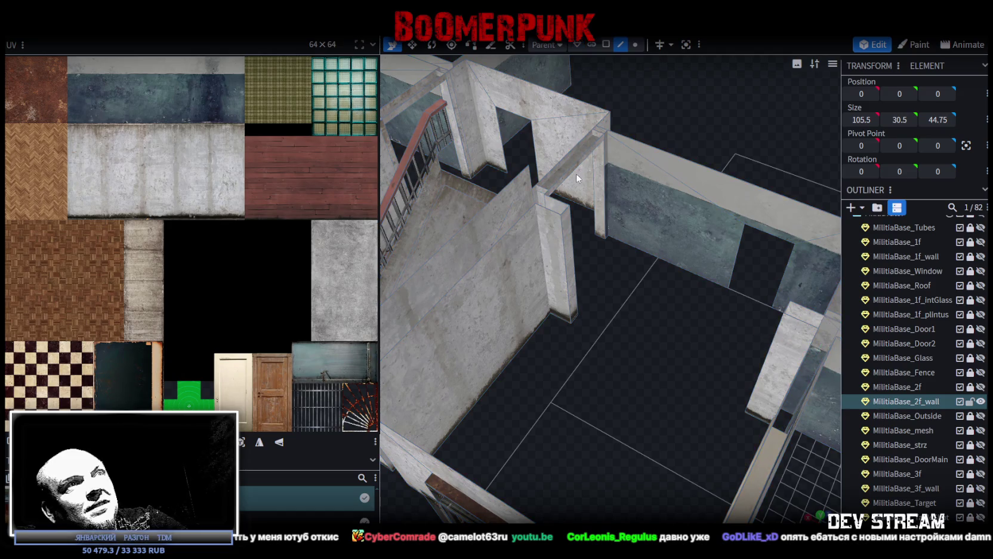
pyautogui.click(568, 216)
pyautogui.moveTo(787, 311)
pyautogui.mouseDown()
pyautogui.moveTo(664, 369)
pyautogui.moveTo(608, 347)
pyautogui.mouseUp()
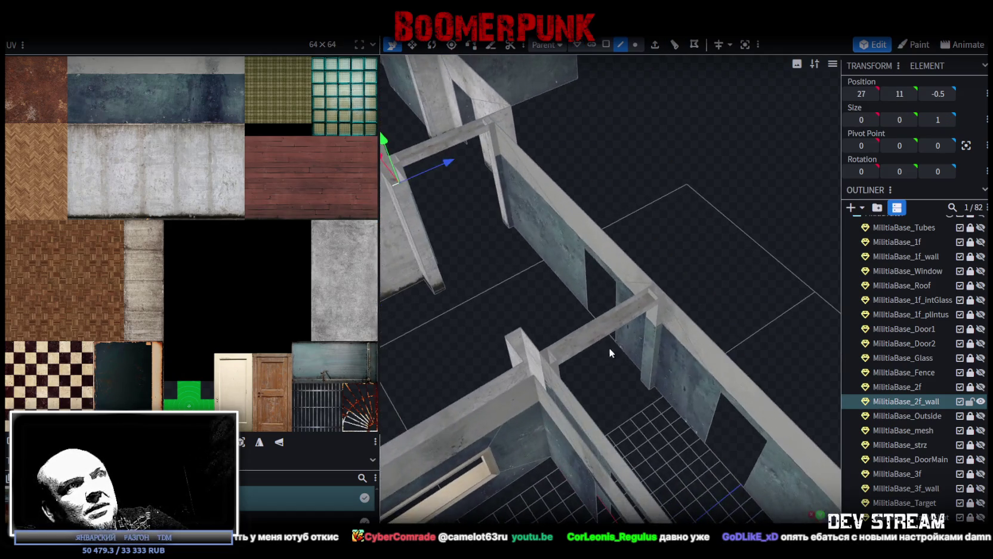
pyautogui.click(509, 324)
pyautogui.moveTo(509, 325)
pyautogui.mouseDown()
pyautogui.moveTo(517, 338)
pyautogui.moveTo(646, 353)
pyautogui.moveTo(644, 115)
pyautogui.mouseUp()
# - Split the beam face into its own object and extrude it in the Y- direction
pyautogui.click(606, 45)
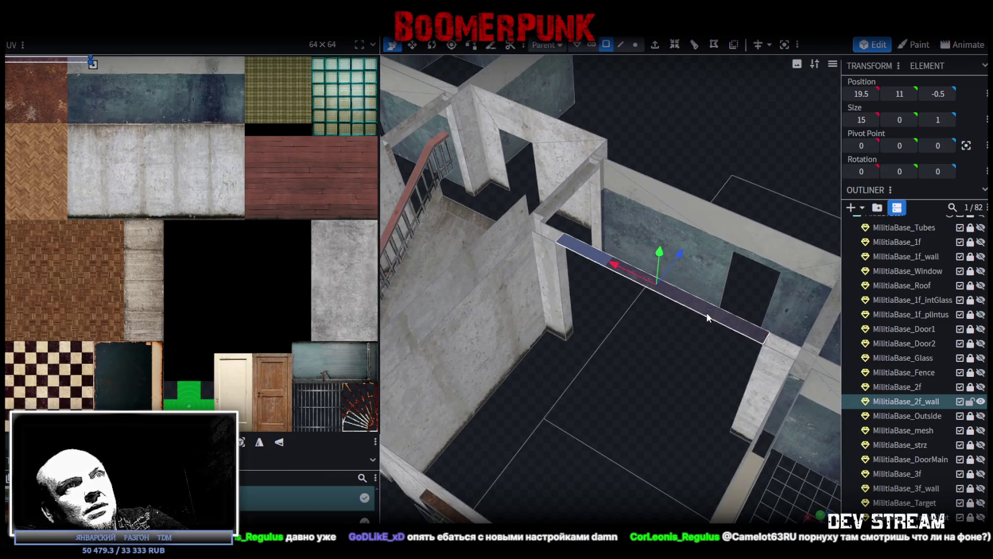
pyautogui.rightClick(707, 317)
pyautogui.click(740, 343)
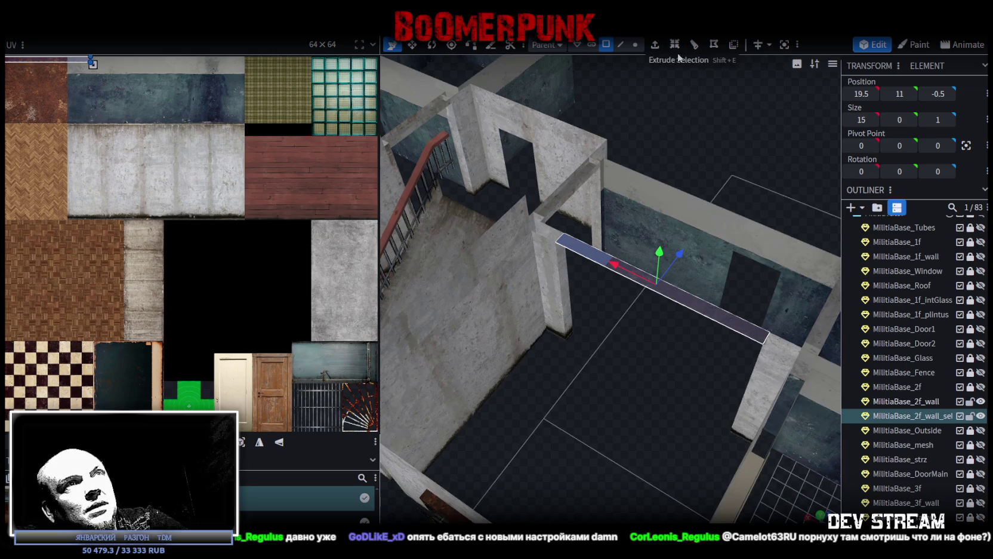
pyautogui.click(655, 45)
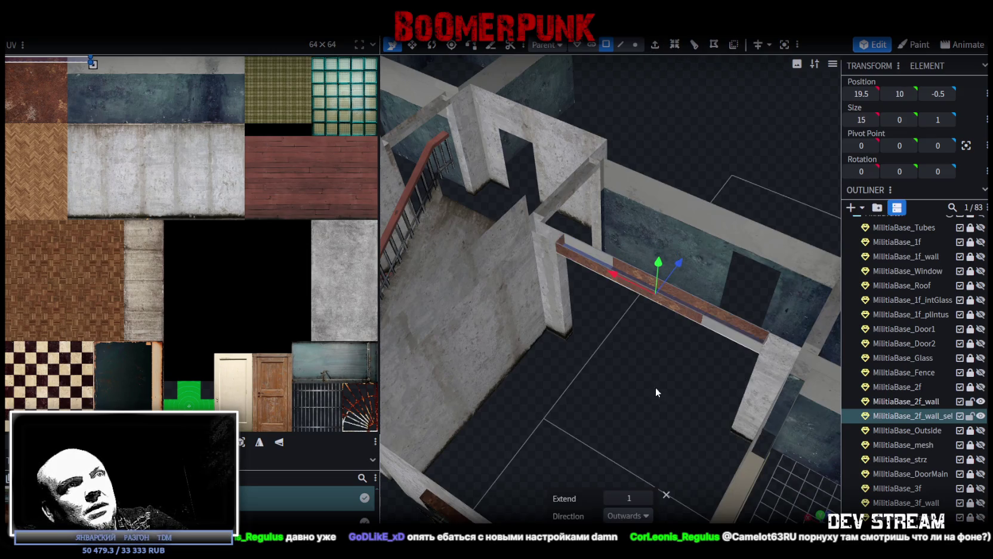
pyautogui.click(648, 517)
pyautogui.click(617, 428)
pyautogui.moveTo(636, 403); pyautogui.dragTo(621, 414)
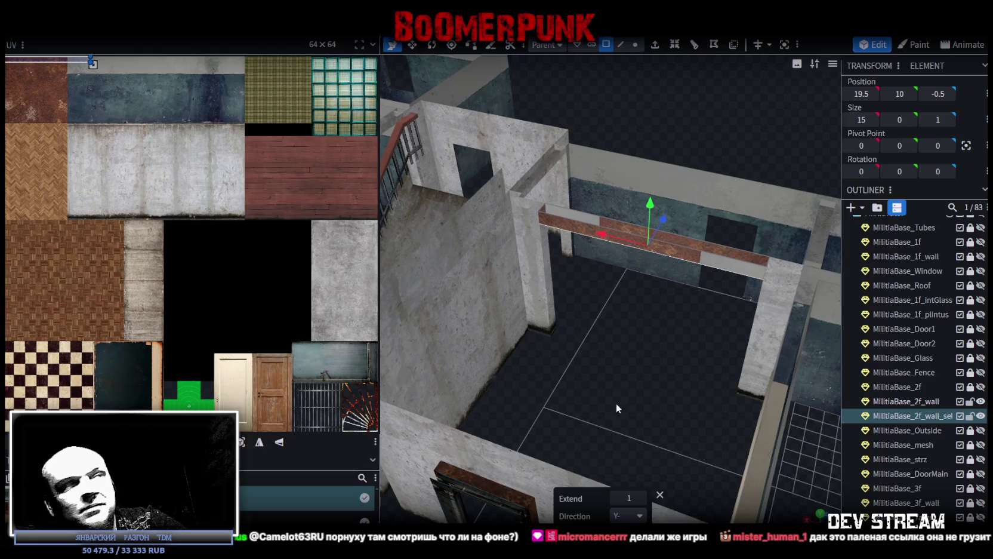
pyautogui.moveTo(627, 407); pyautogui.dragTo(520, 285)
# - Select the wooden beam and shift it 2 units along the Z axis
pyautogui.click(510, 272)
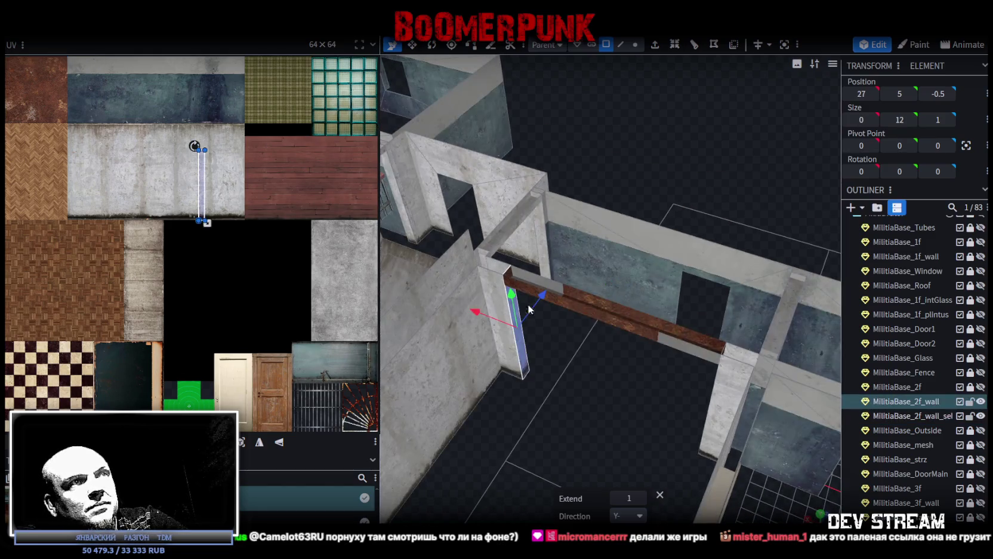
pyautogui.click(609, 324)
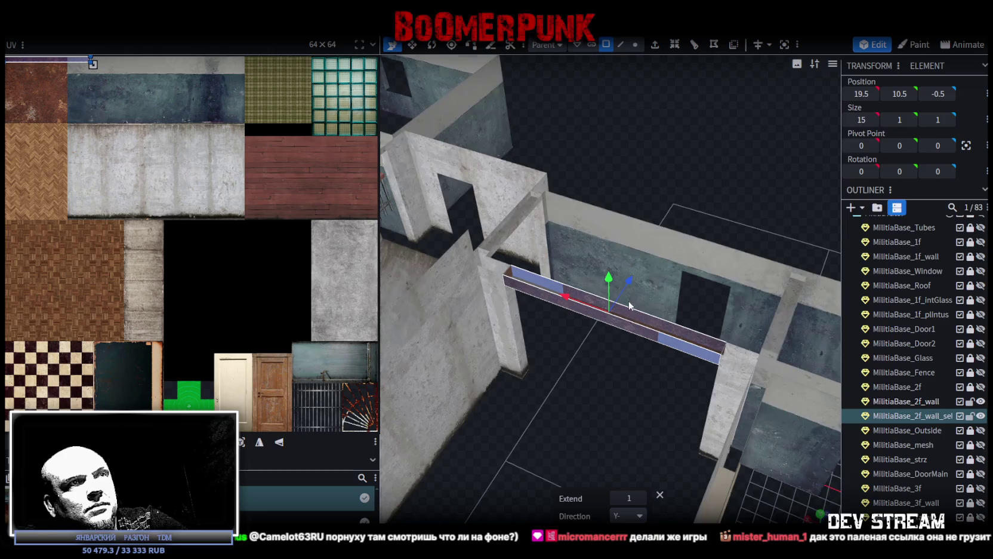
pyautogui.moveTo(630, 292); pyautogui.dragTo(604, 324)
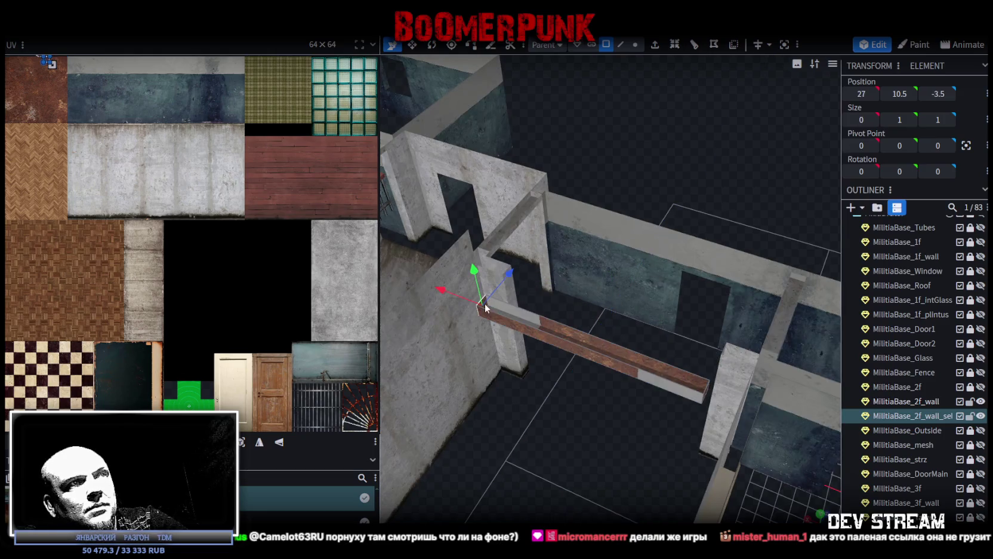
pyautogui.moveTo(485, 303); pyautogui.dragTo(586, 416)
pyautogui.click(595, 400)
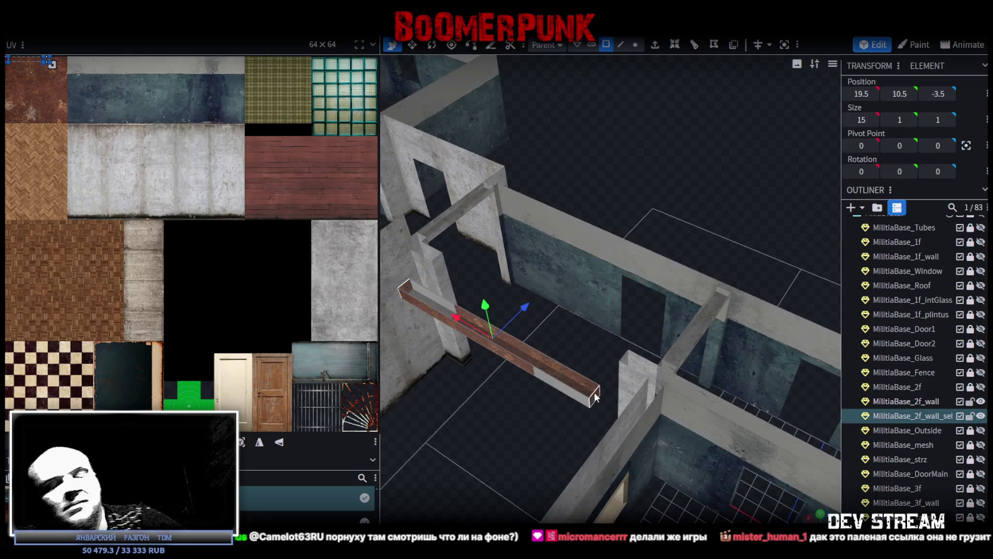
pyautogui.click(593, 399)
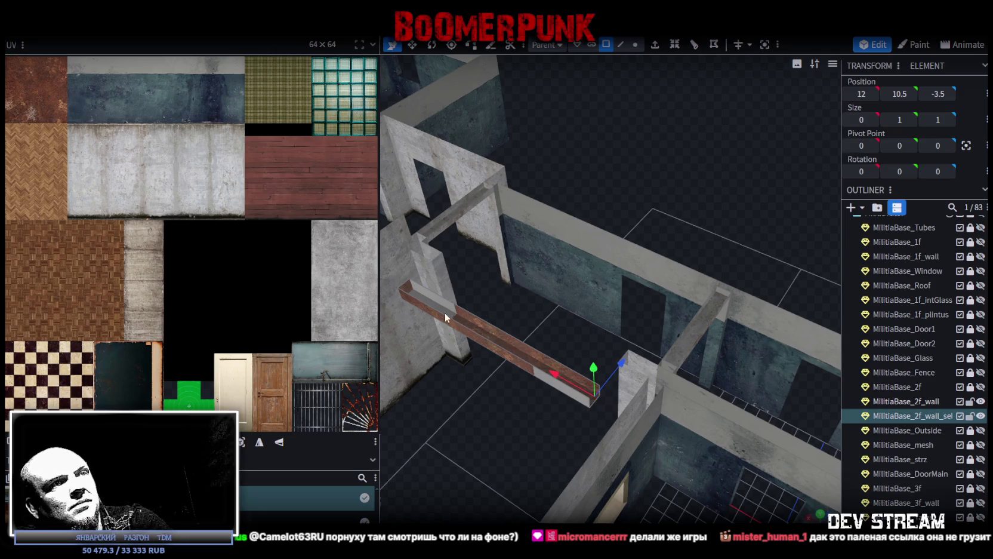
pyautogui.click(404, 284)
pyautogui.click(467, 314)
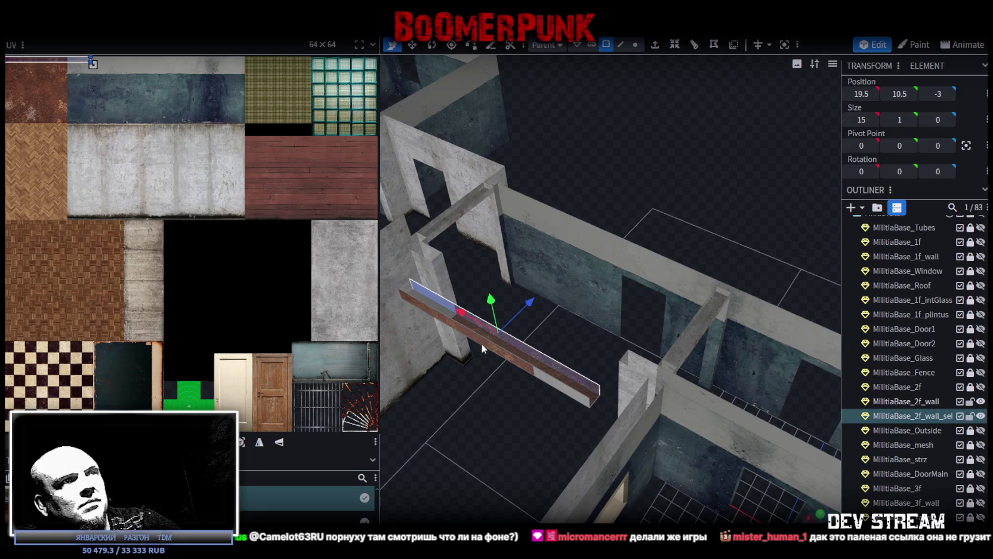
pyautogui.moveTo(527, 308); pyautogui.dragTo(569, 288)
# - Merge the beam mesh into MilitiaBase_2f_wall using Merge Meshes
pyautogui.click(928, 400)
pyautogui.rightClick(928, 416)
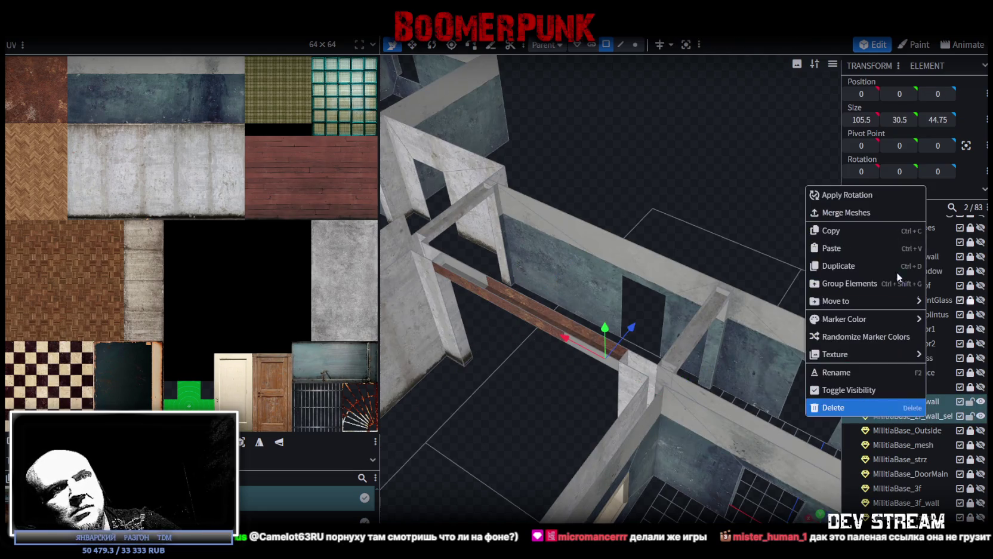
pyautogui.click(836, 211)
pyautogui.scroll(-2, 618, 267)
pyautogui.moveTo(548, 340)
pyautogui.mouseDown()
pyautogui.moveTo(640, 362)
pyautogui.moveTo(667, 349)
pyautogui.mouseUp()
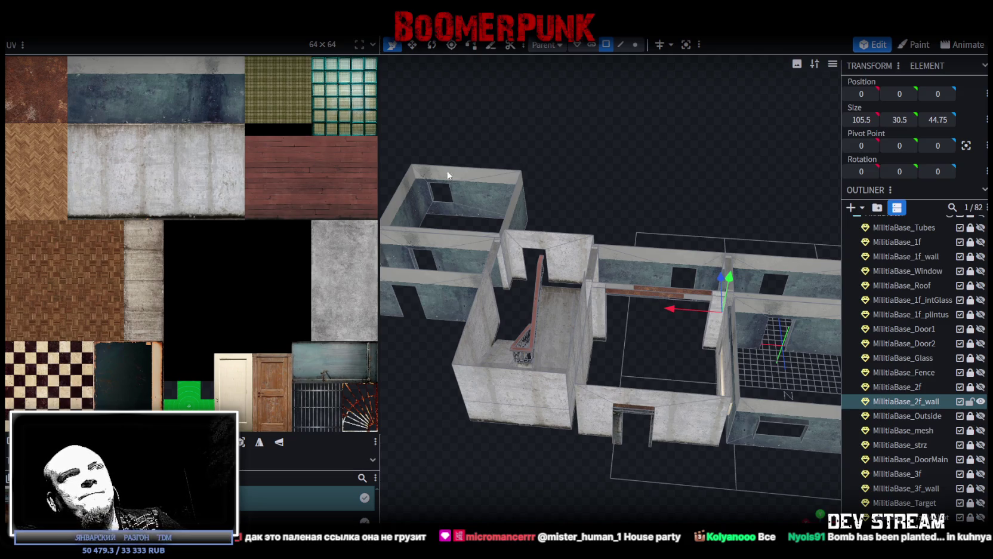
# - Orbit and zoom to a close top-down view of the second-floor room the beam spans
pyautogui.scroll(-2, 577, 386)
pyautogui.scroll(-1, 490, 431)
pyautogui.moveTo(489, 431)
pyautogui.mouseDown()
pyautogui.moveTo(586, 420)
pyautogui.moveTo(626, 435)
pyautogui.moveTo(615, 454)
pyautogui.mouseUp()
pyautogui.scroll(3, 586, 420)
pyautogui.scroll(1, 626, 435)
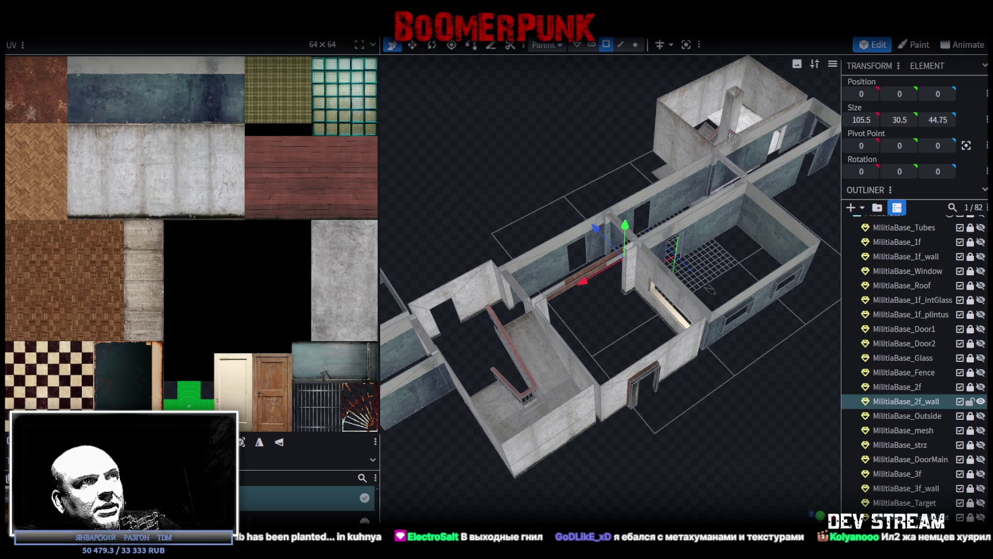
pyautogui.moveTo(484, 323)
pyautogui.mouseDown()
pyautogui.moveTo(735, 376)
pyautogui.moveTo(534, 367)
pyautogui.mouseUp()
pyautogui.scroll(5, 565, 384)
pyautogui.scroll(-5, 561, 388)
pyautogui.moveTo(664, 396)
pyautogui.mouseDown()
pyautogui.moveTo(685, 407)
pyautogui.moveTo(649, 320)
pyautogui.mouseUp()
pyautogui.scroll(5, 685, 407)
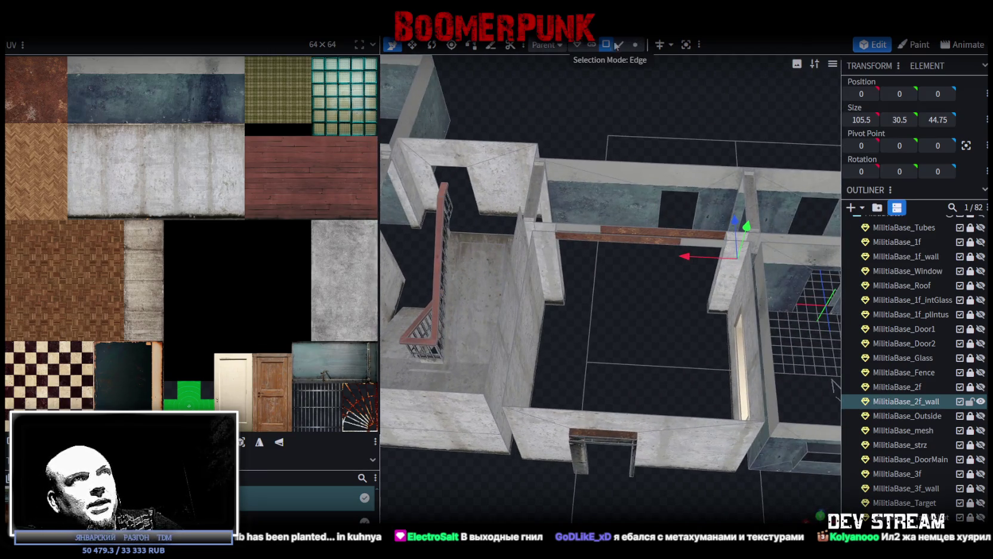
# - Select the beam and place its face UVs on the concrete wall texture
pyautogui.click(624, 230)
pyautogui.moveTo(643, 239); pyautogui.dragTo(650, 312)
pyautogui.scroll(-3, 249, 221)
pyautogui.scroll(4, 161, 151)
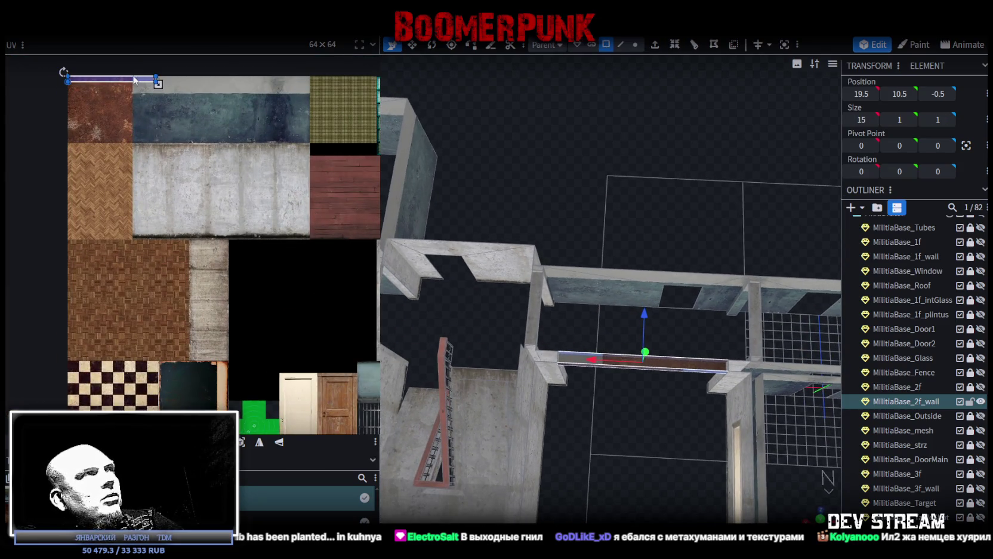
pyautogui.moveTo(161, 151); pyautogui.dragTo(96, 130, button='middle')
pyautogui.moveTo(139, 86); pyautogui.dragTo(173, 119)
pyautogui.scroll(3, 172, 122)
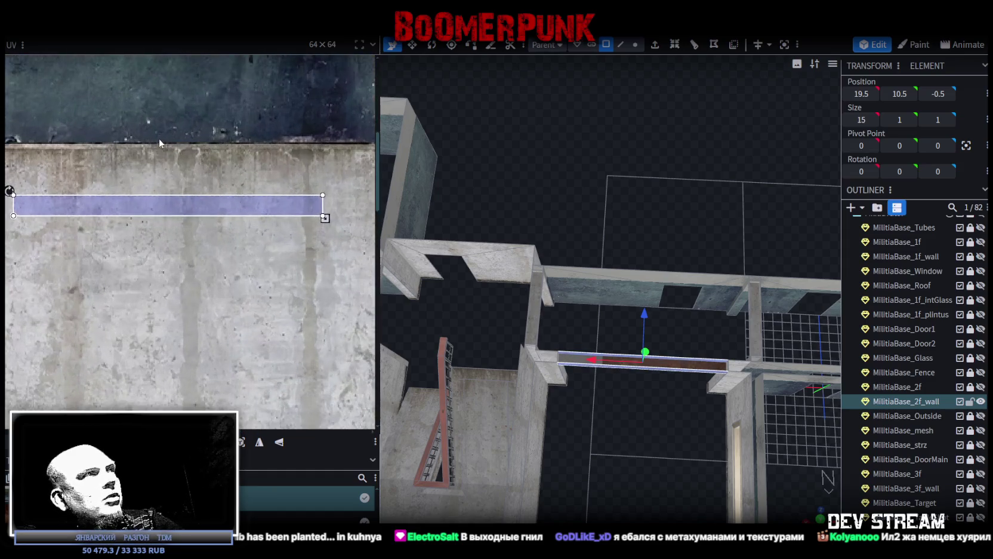
pyautogui.moveTo(146, 196); pyautogui.dragTo(139, 149)
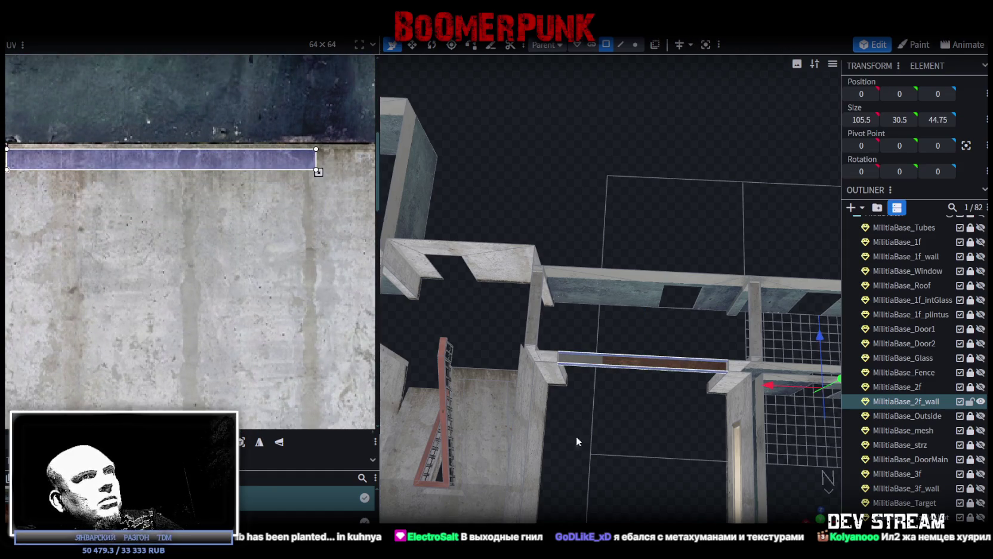
pyautogui.moveTo(572, 435); pyautogui.dragTo(597, 408)
pyautogui.click(614, 207)
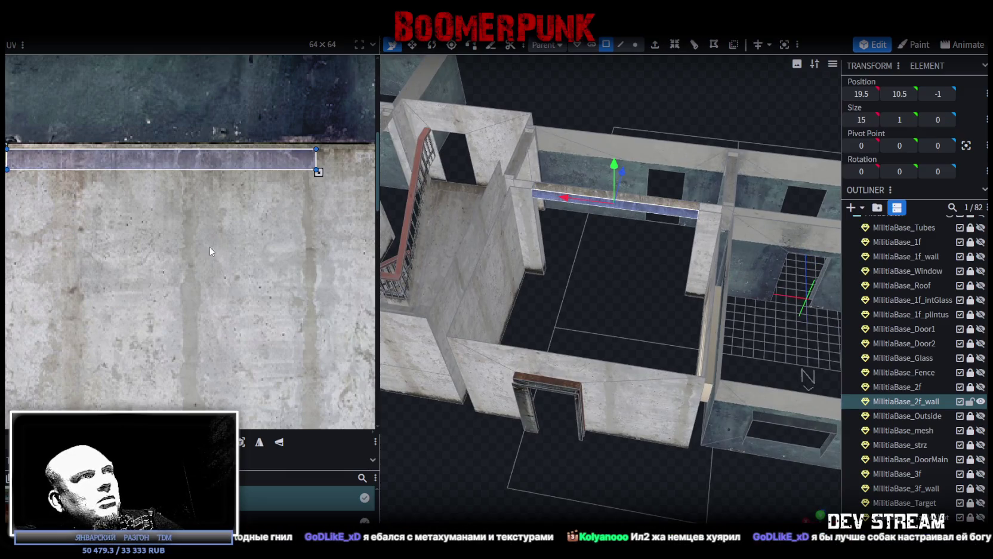
pyautogui.scroll(-2, 218, 177)
pyautogui.moveTo(190, 182); pyautogui.dragTo(226, 177)
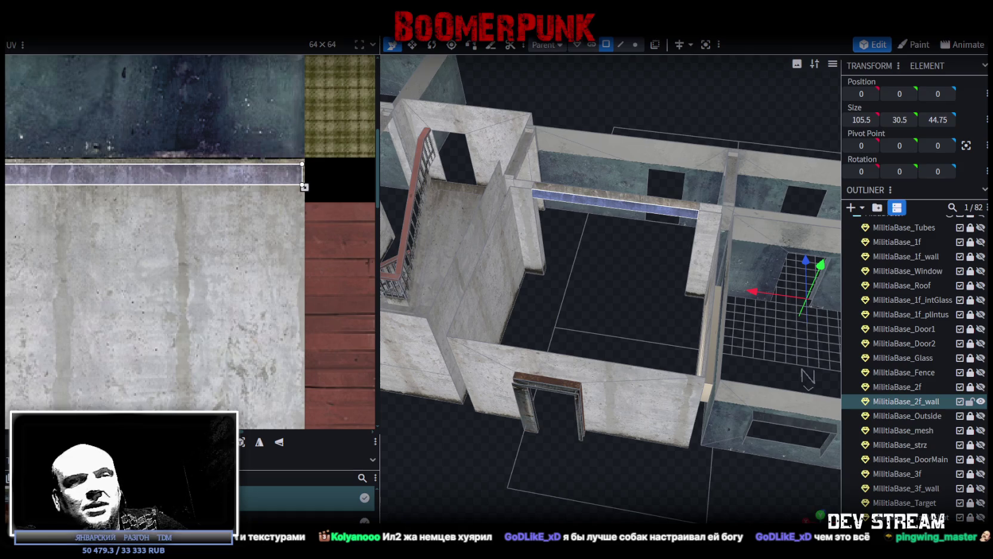
# - Flatten the beam to Size Y 0 and move its UV rectangle onto the concrete
pyautogui.moveTo(513, 476)
pyautogui.mouseDown()
pyautogui.moveTo(615, 321)
pyautogui.moveTo(543, 387)
pyautogui.moveTo(535, 418)
pyautogui.mouseUp()
pyautogui.scroll(3, 537, 418)
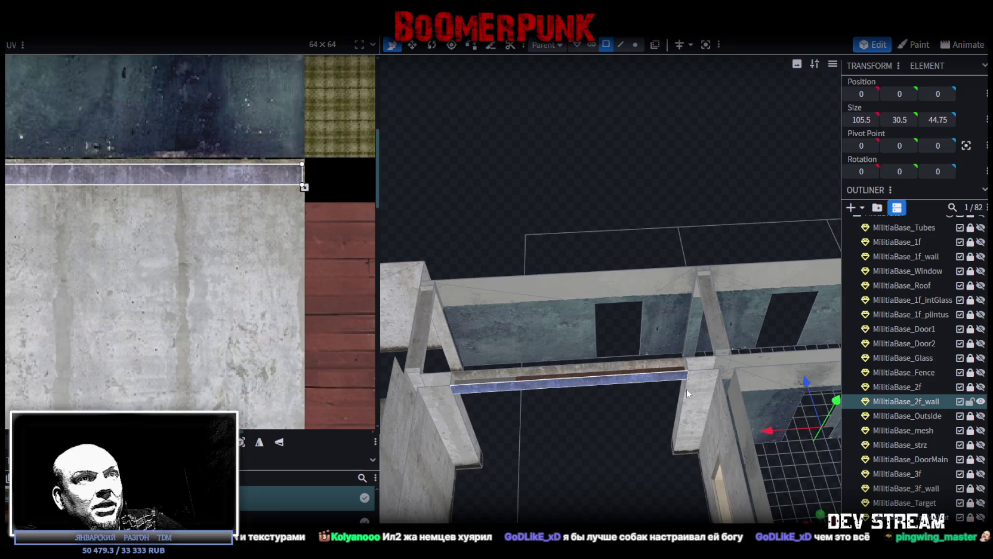
pyautogui.click(635, 366)
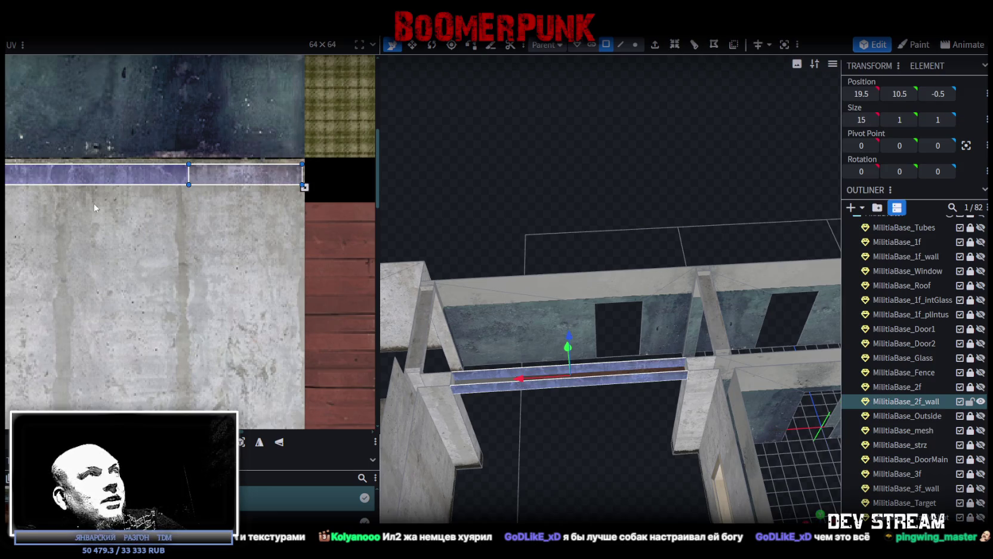
pyautogui.scroll(3, 120, 197)
pyautogui.scroll(-2, 197, 193)
pyautogui.moveTo(200, 169)
pyautogui.mouseDown()
pyautogui.moveTo(176, 230)
pyautogui.moveTo(184, 190)
pyautogui.mouseUp()
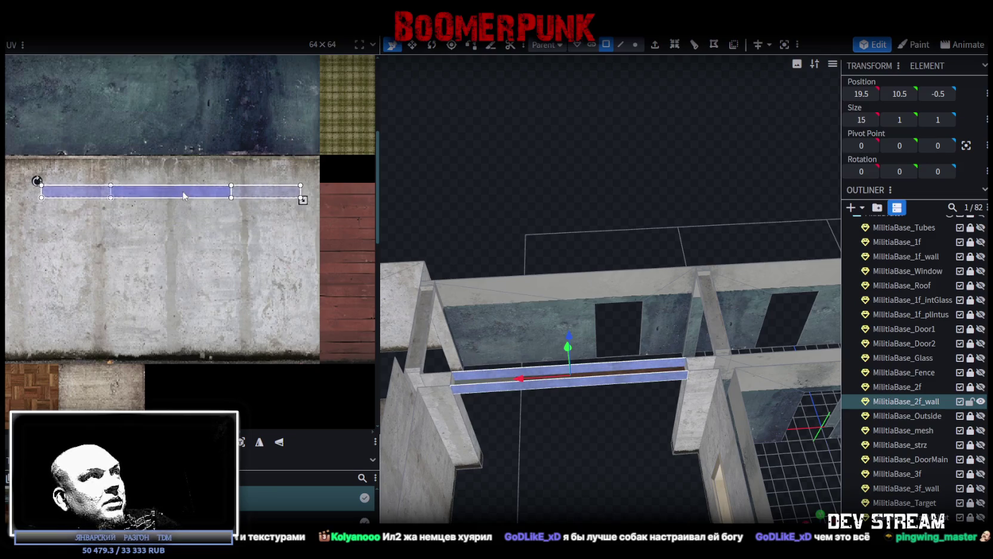
pyautogui.scroll(2, 649, 404)
pyautogui.hotkey('ctrl', 'z')
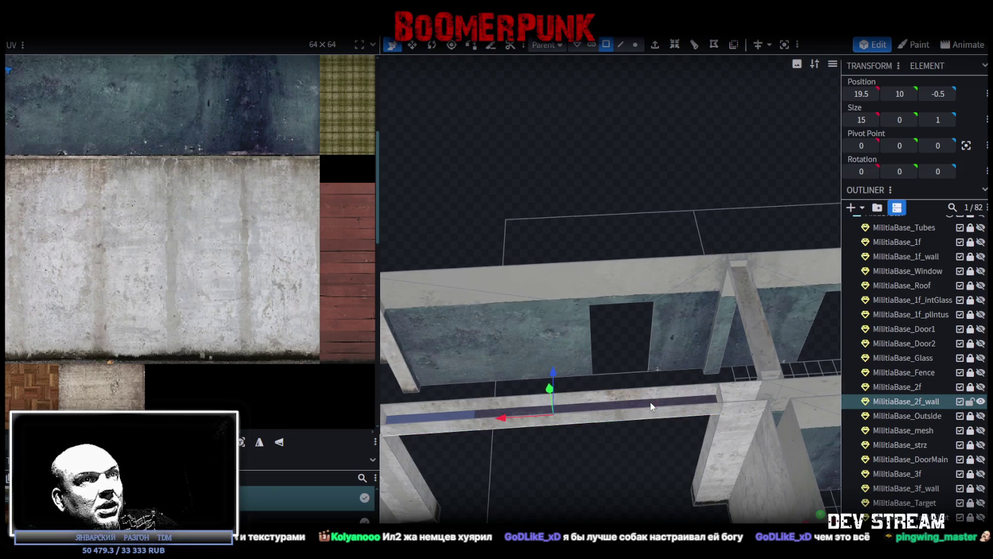
pyautogui.scroll(-4, 24, 257)
pyautogui.scroll(2, 26, 205)
pyautogui.moveTo(41, 181)
pyautogui.mouseDown()
pyautogui.moveTo(116, 263)
pyautogui.moveTo(158, 275)
pyautogui.moveTo(160, 291)
pyautogui.mouseUp()
pyautogui.scroll(2, 115, 267)
# - Rotate the beam's UV strip to run vertically, align it on the concrete, and deselect
pyautogui.rightClick(158, 263)
pyautogui.click(254, 430)
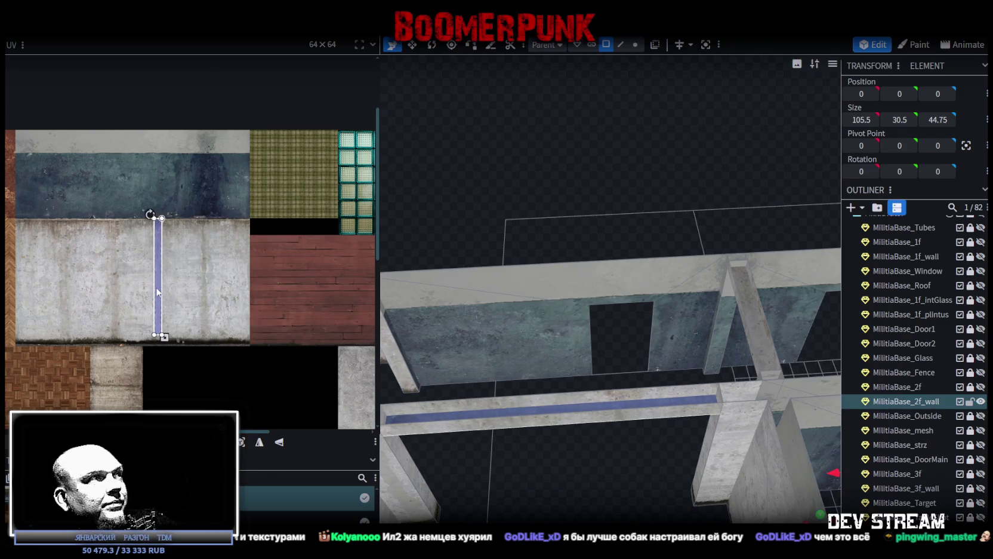
pyautogui.scroll(3, 160, 291)
pyautogui.scroll(2, 176, 328)
pyautogui.moveTo(191, 341); pyautogui.dragTo(186, 340)
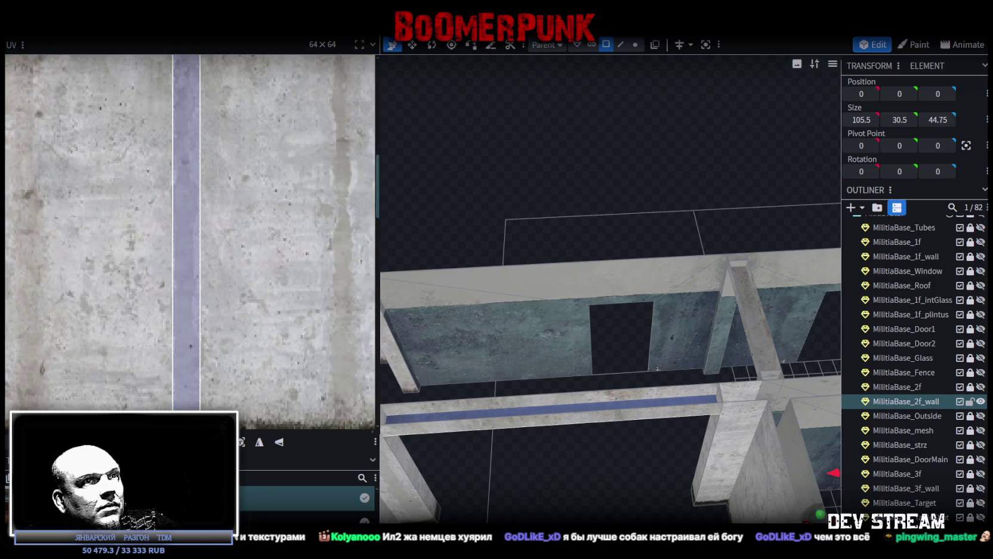
pyautogui.scroll(-3, 907, 359)
pyautogui.click(788, 478)
pyautogui.moveTo(789, 478)
pyautogui.mouseDown()
pyautogui.moveTo(587, 514)
pyautogui.moveTo(569, 441)
pyautogui.moveTo(536, 427)
pyautogui.moveTo(566, 470)
pyautogui.moveTo(549, 497)
pyautogui.moveTo(614, 492)
pyautogui.mouseUp()
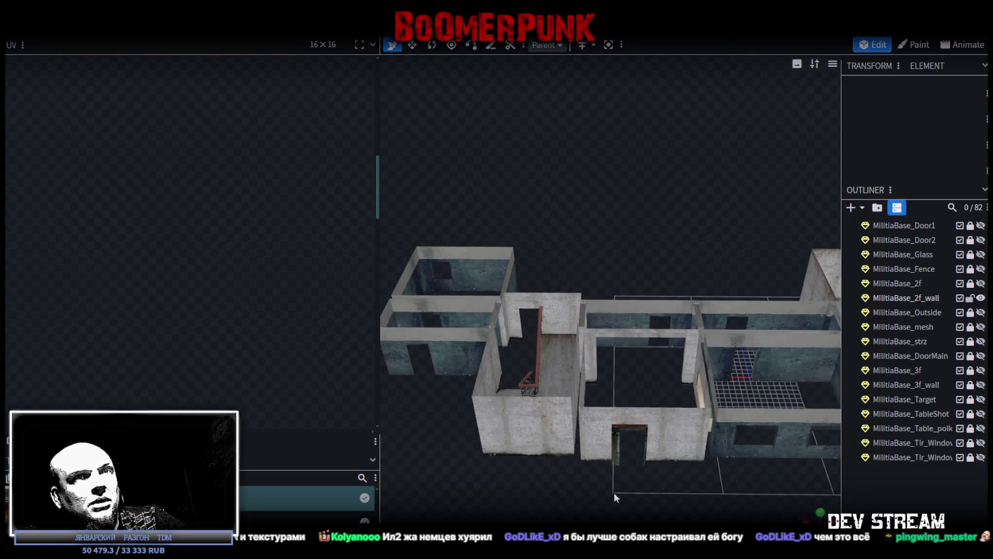
# - Briefly show and select MilitiaBase_Glass, then hide and lock it again
pyautogui.scroll(3, 686, 477)
pyautogui.scroll(2, 934, 338)
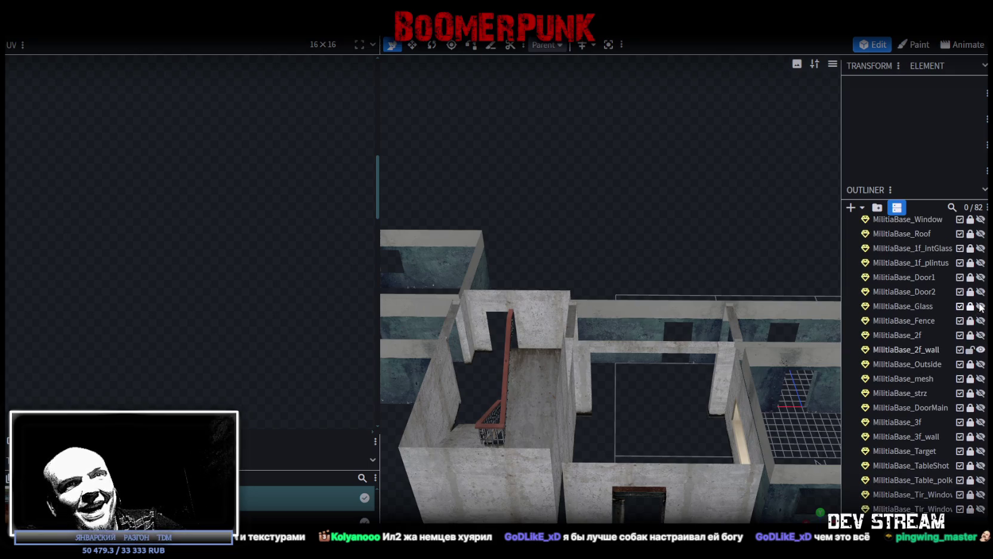
pyautogui.click(981, 306)
pyautogui.click(897, 306)
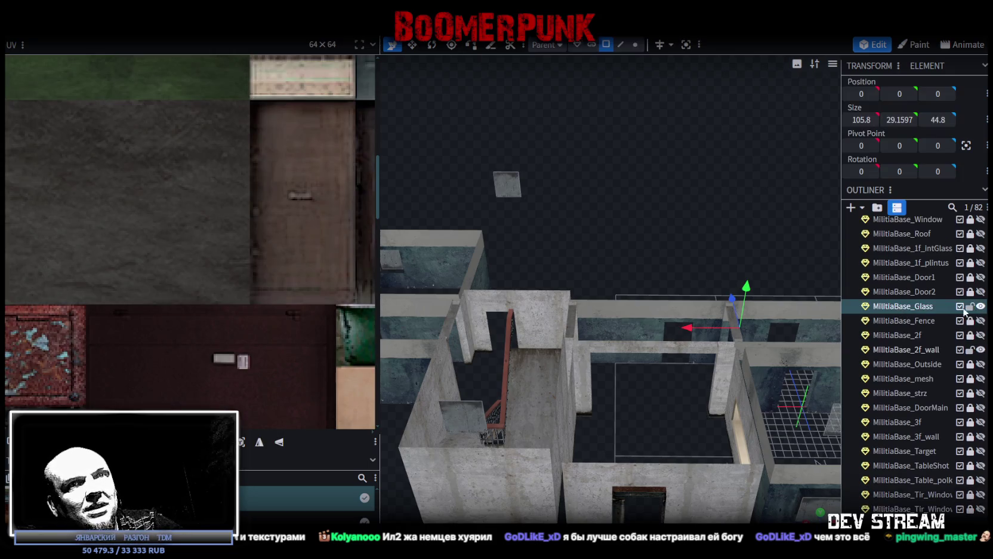
pyautogui.click(980, 306)
pyautogui.scroll(3, 968, 319)
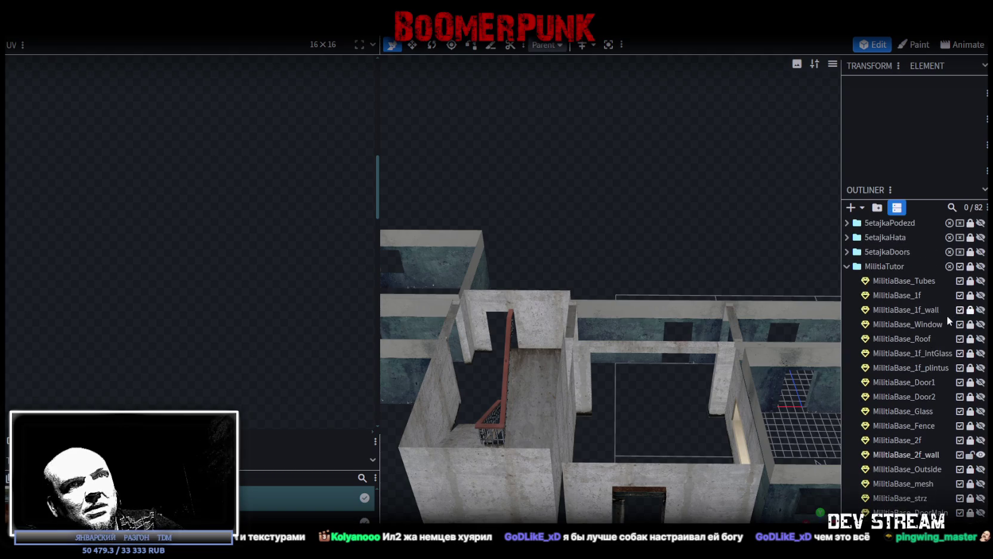
pyautogui.scroll(-3, 941, 401)
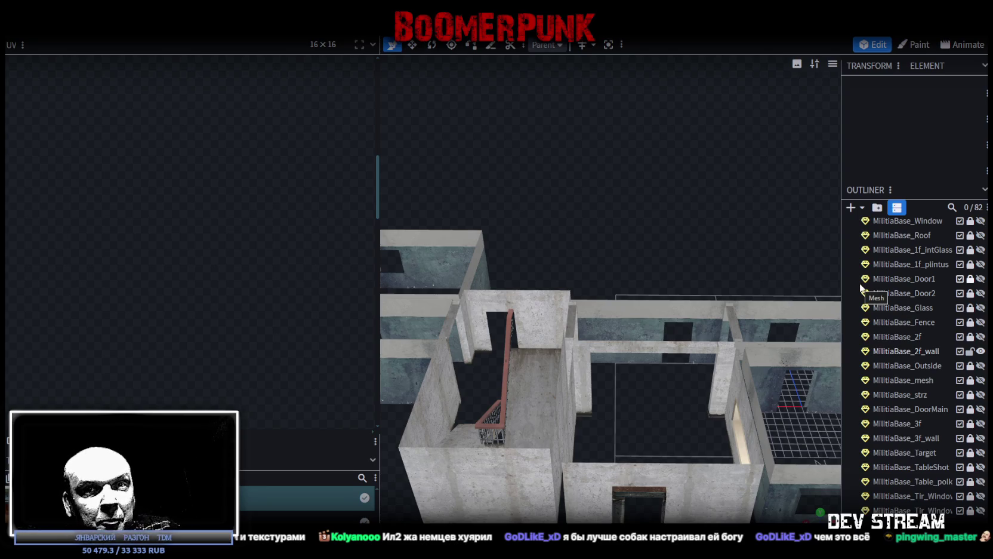
# - Make MilitiaBase_1f_intGlass visible in the scene
pyautogui.scroll(2, 935, 335)
pyautogui.scroll(2, 930, 350)
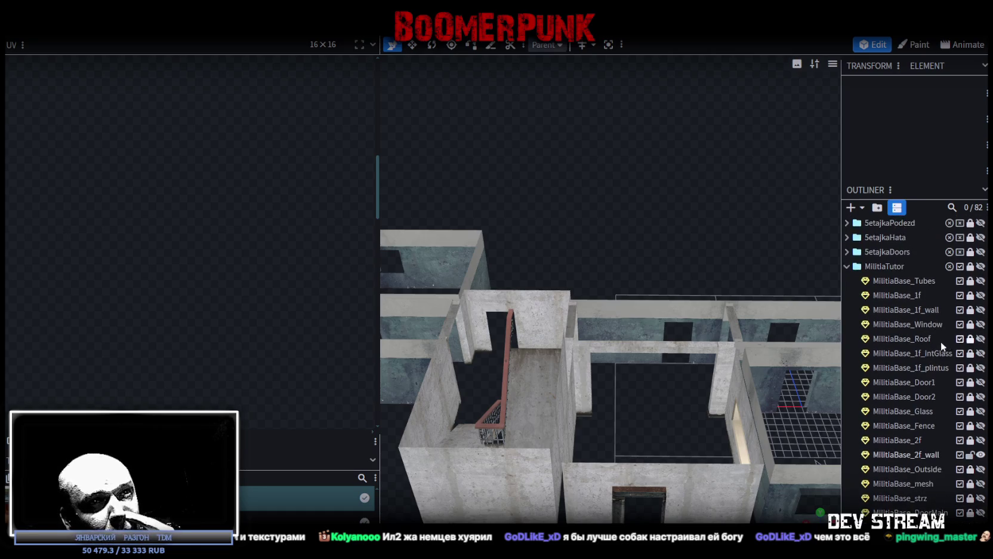
pyautogui.click(981, 353)
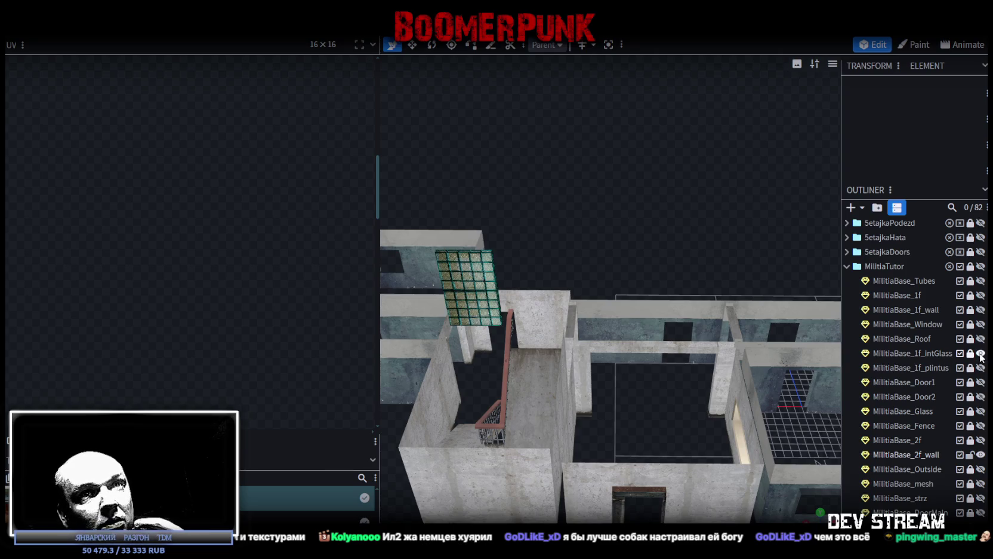
# - Unlock MilitiaBase_1f_intGlass and rename it to MilitiaBase_intGlass1
pyautogui.click(972, 354)
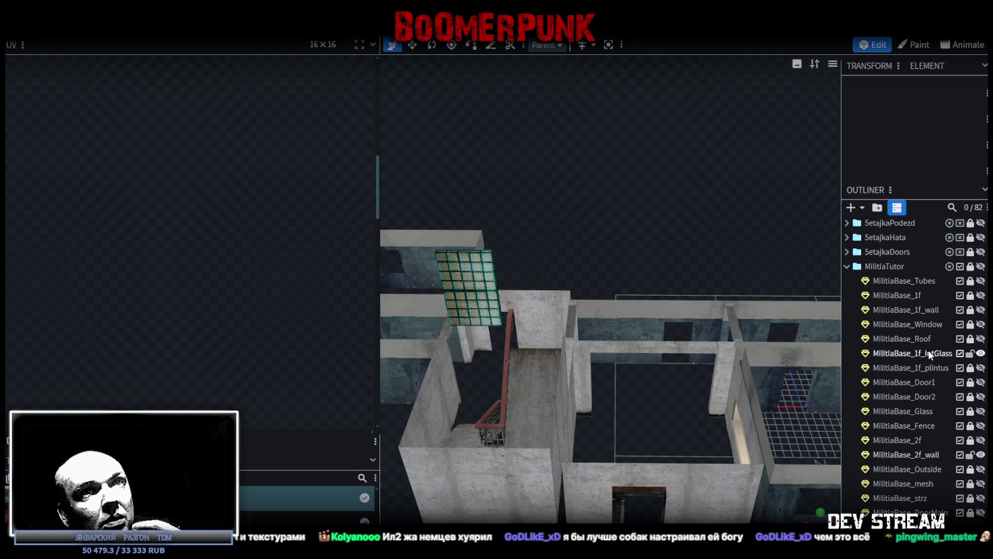
pyautogui.click(929, 354)
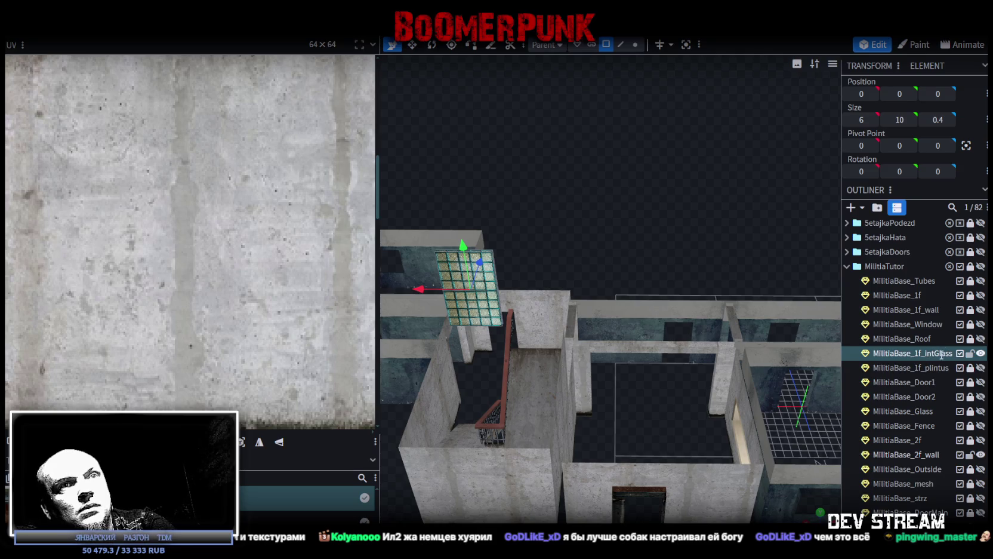
pyautogui.press('BackSpace')
pyautogui.press('BackSpace')
pyautogui.press('BackSpace')
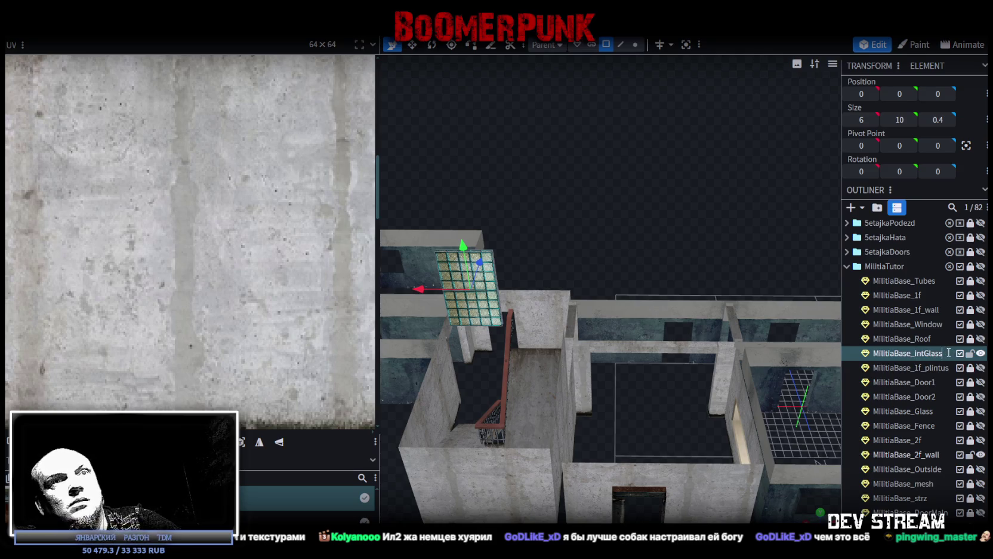
pyautogui.press('Return')
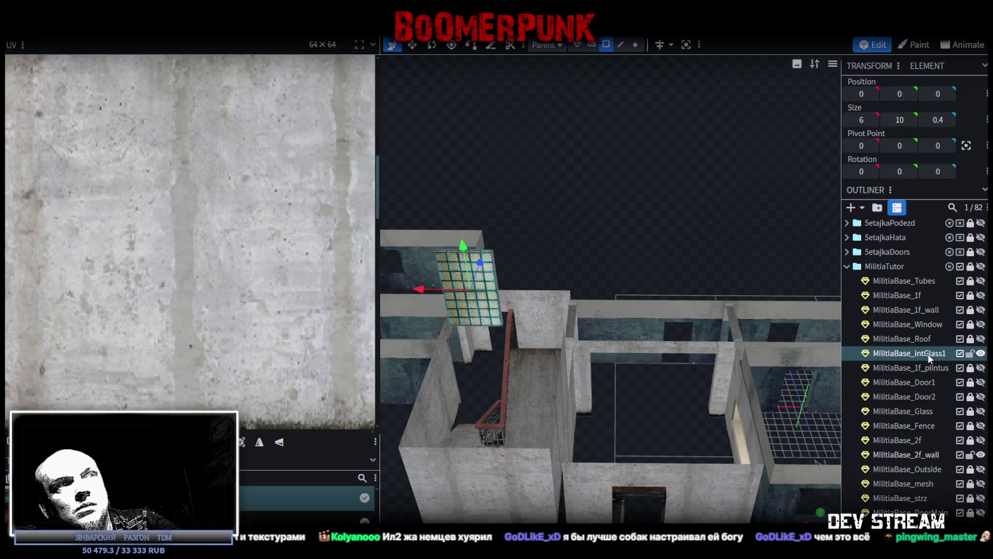
# - Duplicate it as MilitiaBase_intGlass2 and slide the copy sideways along X
pyautogui.hotkey('ctrl', 'd')
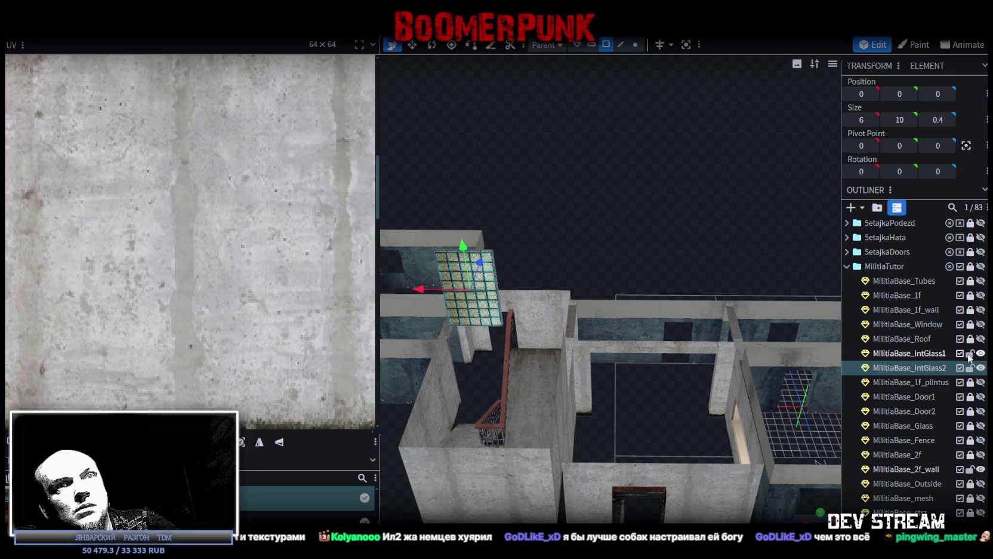
pyautogui.click(936, 368)
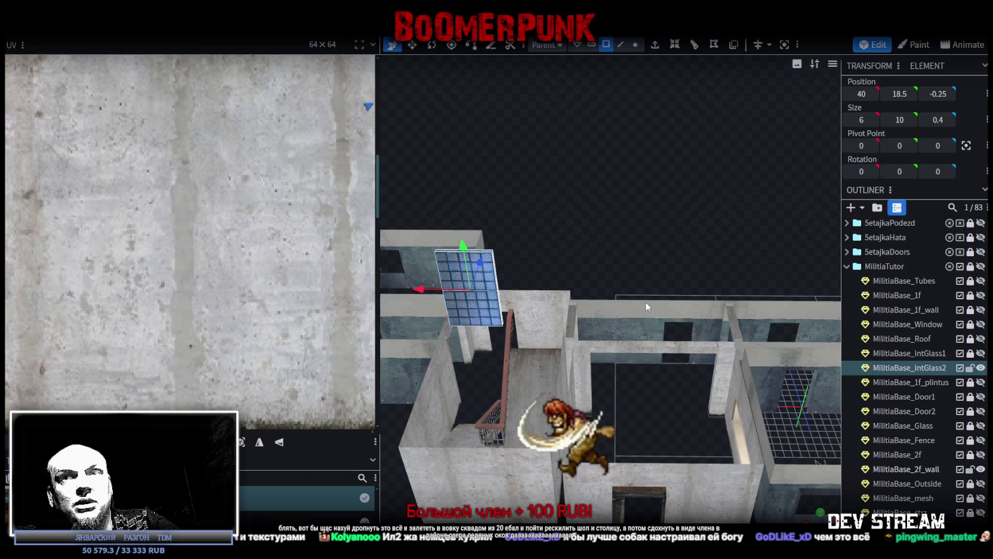
pyautogui.moveTo(422, 290); pyautogui.dragTo(565, 303)
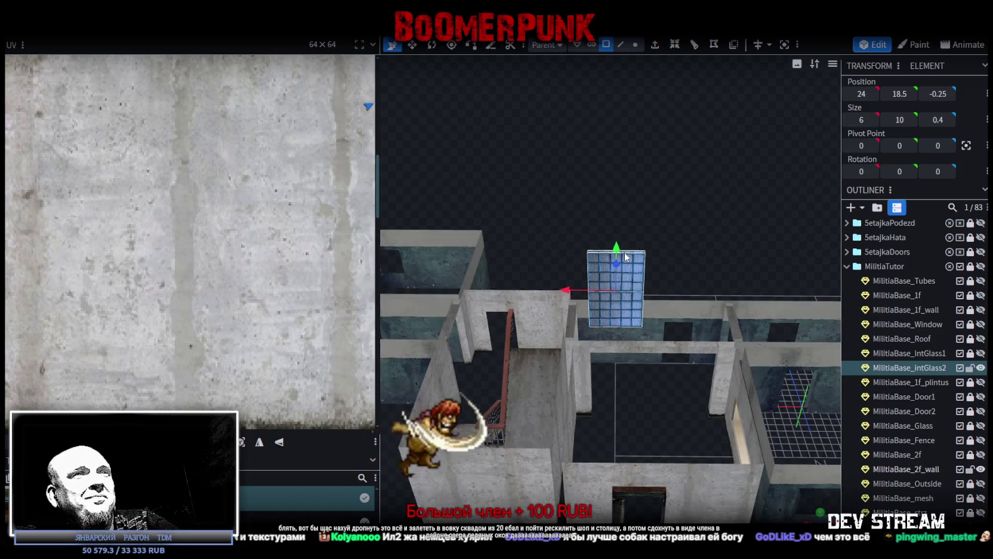
# - Move the copied glass window to X 24 and lower it to Y 5 in the opening
pyautogui.hotkey('ctrl', 'z')
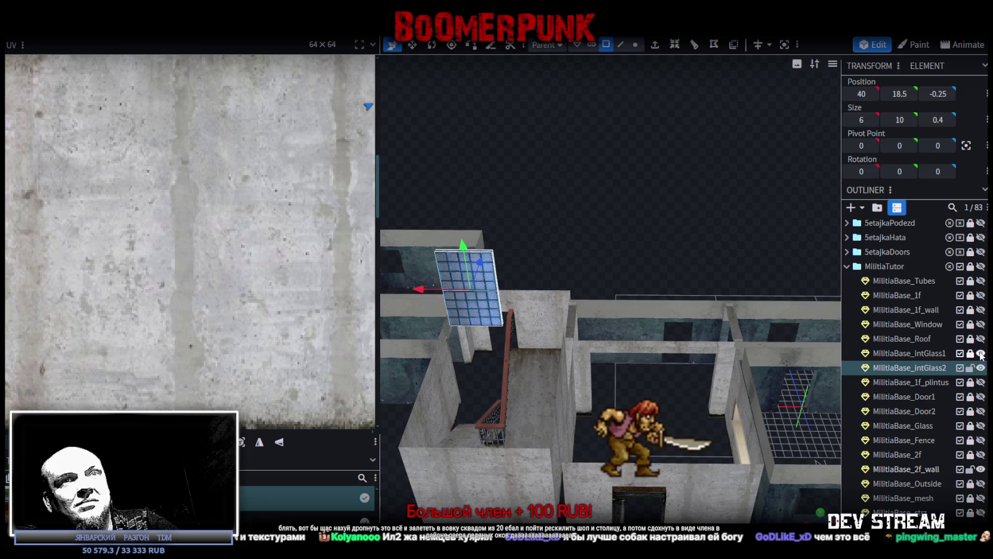
pyautogui.moveTo(421, 285); pyautogui.dragTo(569, 298)
pyautogui.moveTo(616, 246); pyautogui.dragTo(619, 352)
pyautogui.moveTo(671, 397)
pyautogui.mouseDown()
pyautogui.moveTo(623, 379)
pyautogui.moveTo(737, 376)
pyautogui.moveTo(723, 391)
pyautogui.mouseUp()
pyautogui.scroll(5, 665, 396)
pyautogui.scroll(3, 666, 395)
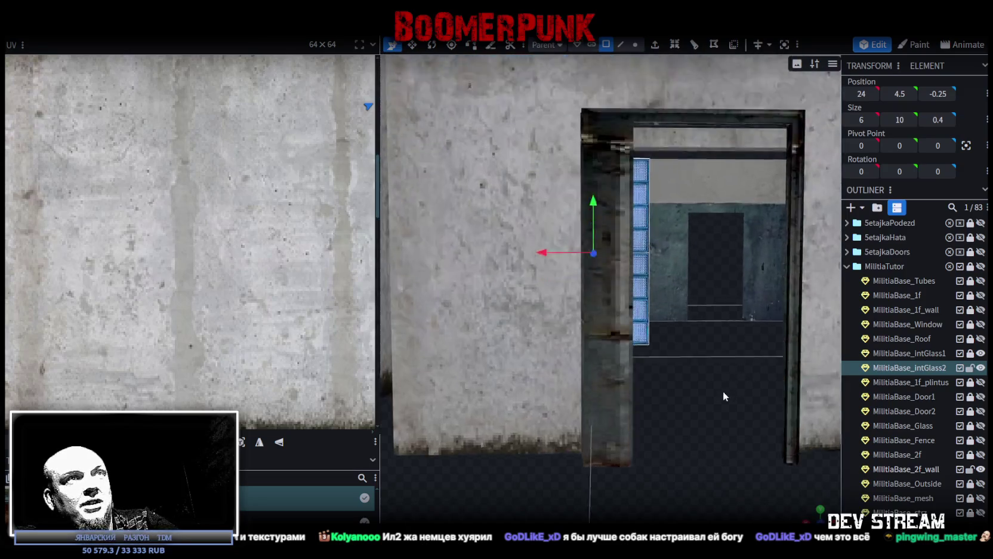
pyautogui.scroll(2, 711, 387)
pyautogui.scroll(2, 655, 380)
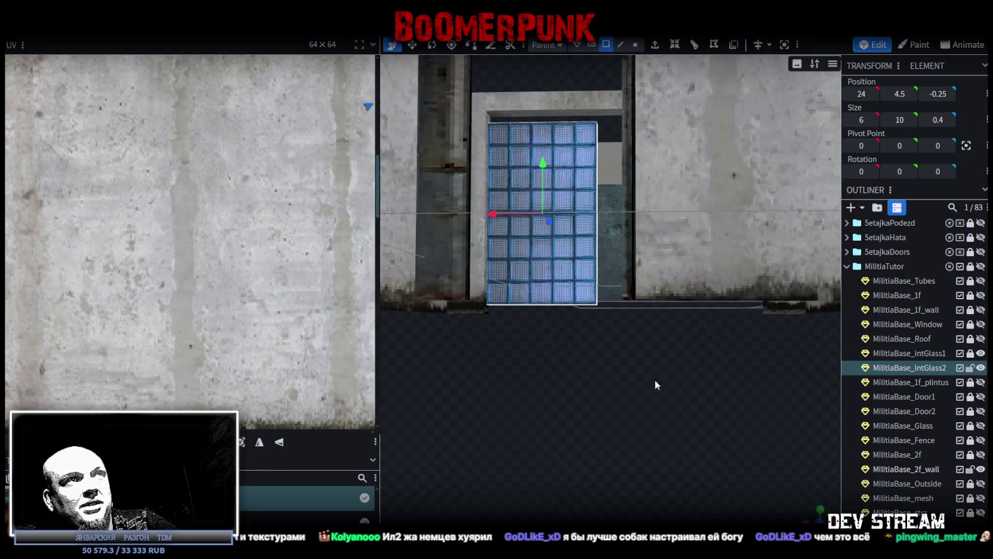
pyautogui.scroll(3, 624, 405)
pyautogui.moveTo(502, 205); pyautogui.dragTo(500, 184)
pyautogui.scroll(-3, 508, 239)
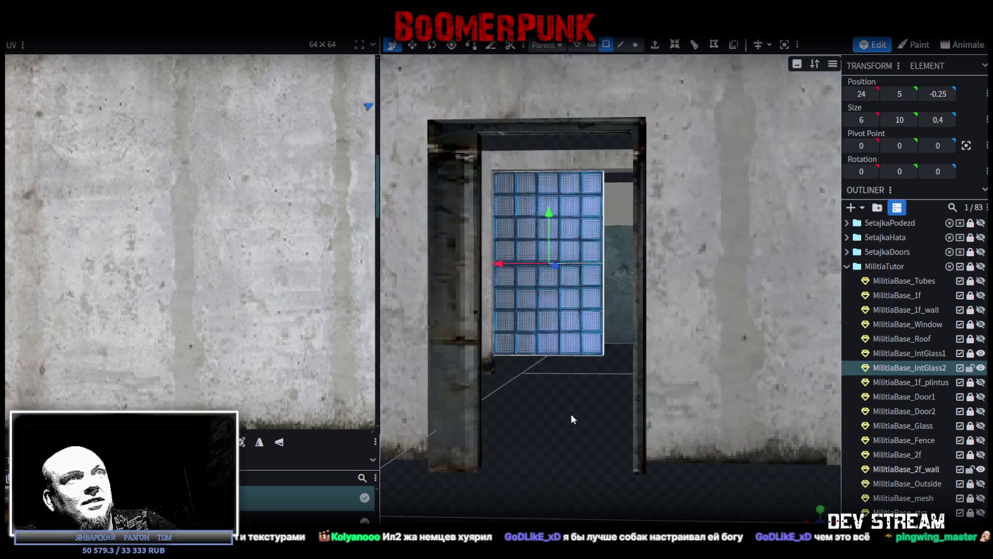
pyautogui.moveTo(573, 359); pyautogui.dragTo(584, 470)
# - Orbit up toward the window and beam to check the placement
pyautogui.moveTo(717, 481); pyautogui.dragTo(679, 428)
pyautogui.scroll(3, 665, 431)
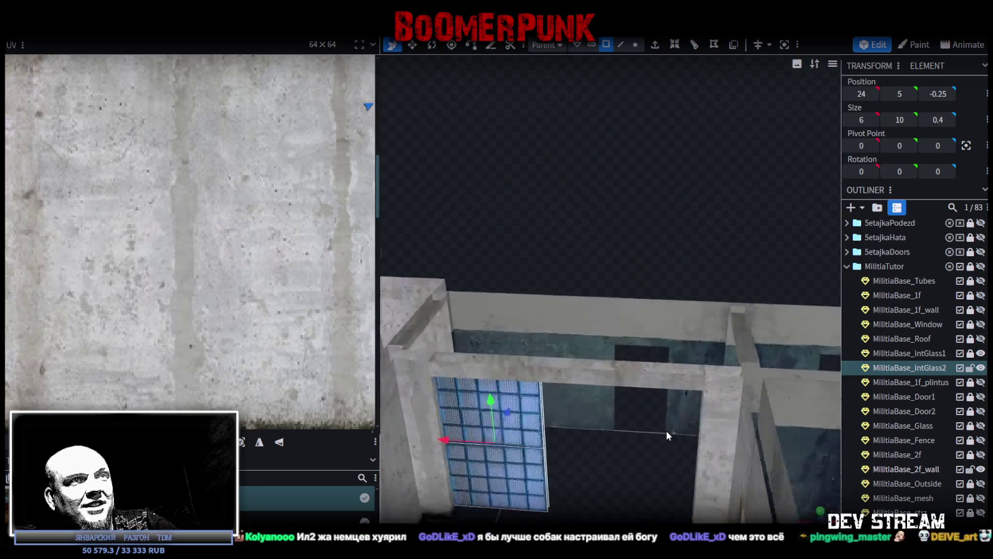
pyautogui.scroll(2, 710, 464)
pyautogui.moveTo(710, 464); pyautogui.dragTo(668, 226)
pyautogui.scroll(-2, 689, 380)
pyautogui.scroll(3, 689, 393)
pyautogui.click(621, 44)
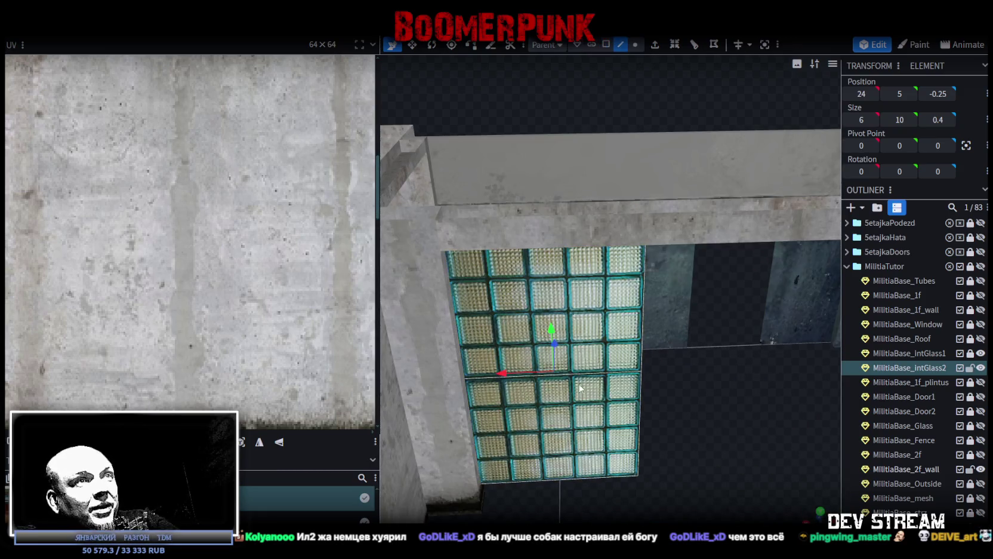
# - Loop-cut the glass mesh from its bottom edge, raising the offset to about 3.6
pyautogui.click(571, 476)
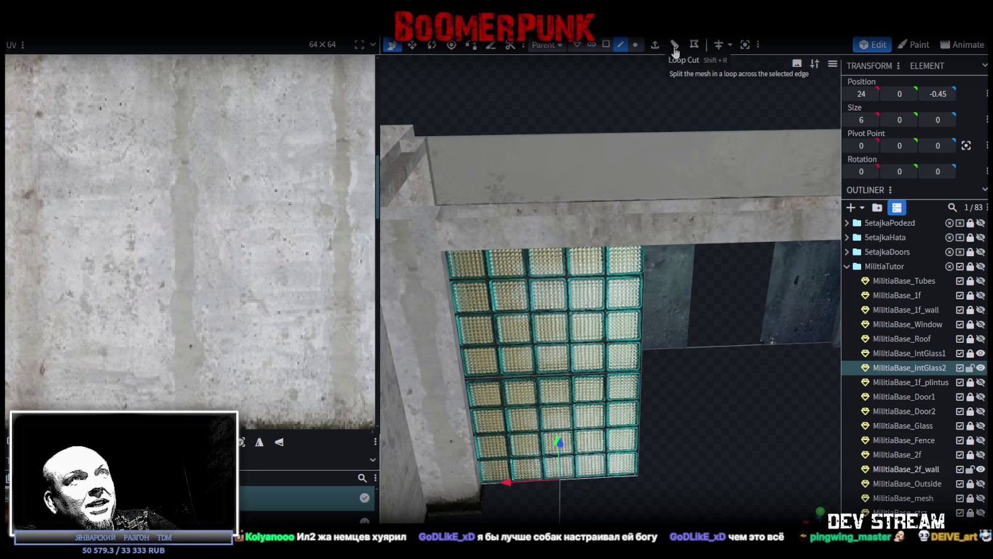
pyautogui.click(675, 46)
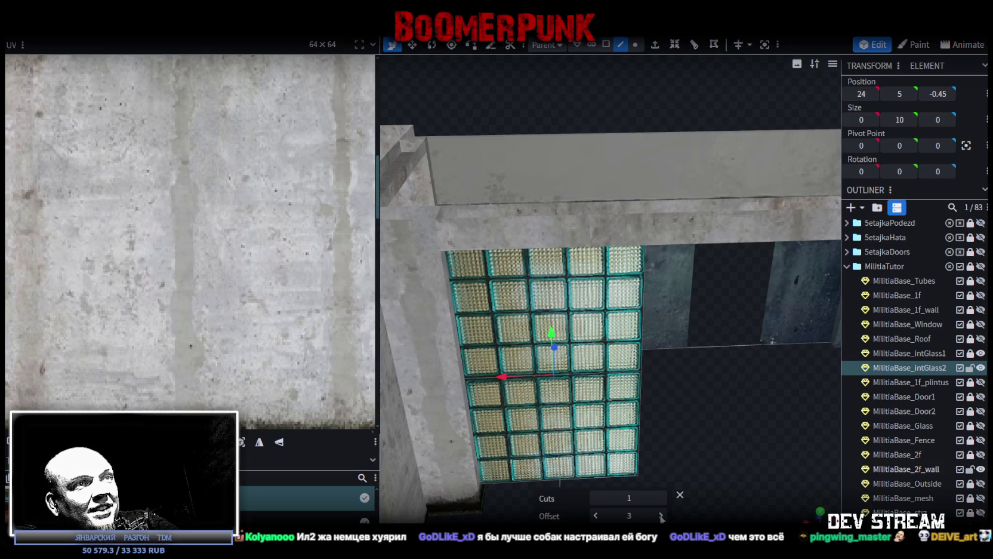
pyautogui.click(660, 516)
pyautogui.click(661, 516)
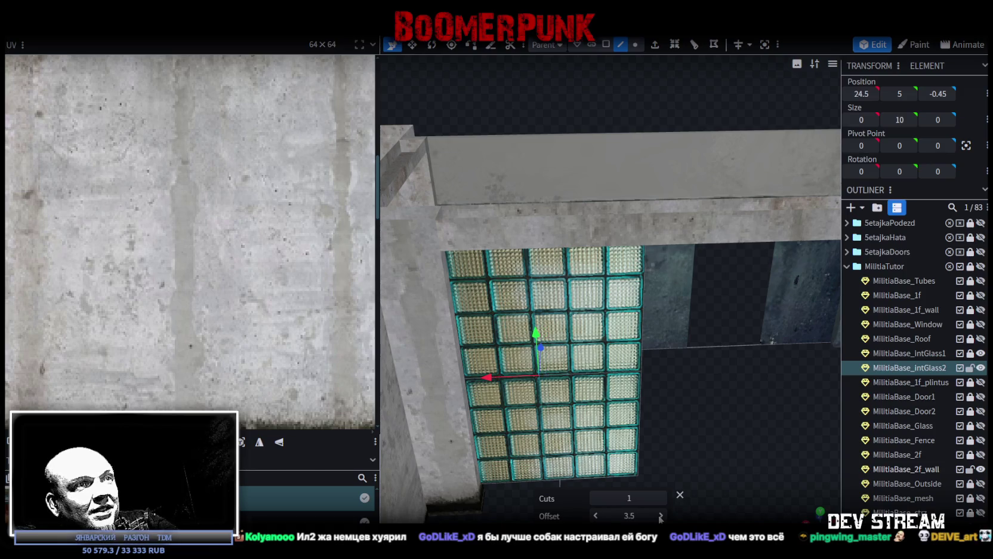
pyautogui.click(661, 515)
pyautogui.scroll(2, 687, 444)
pyautogui.scroll(2, 699, 427)
pyautogui.scroll(2, 708, 412)
pyautogui.scroll(1, 710, 429)
# - Fine-tune the cut offset between 3.3 and 4.05, settling back at 3.6
pyautogui.moveTo(709, 428); pyautogui.dragTo(709, 434)
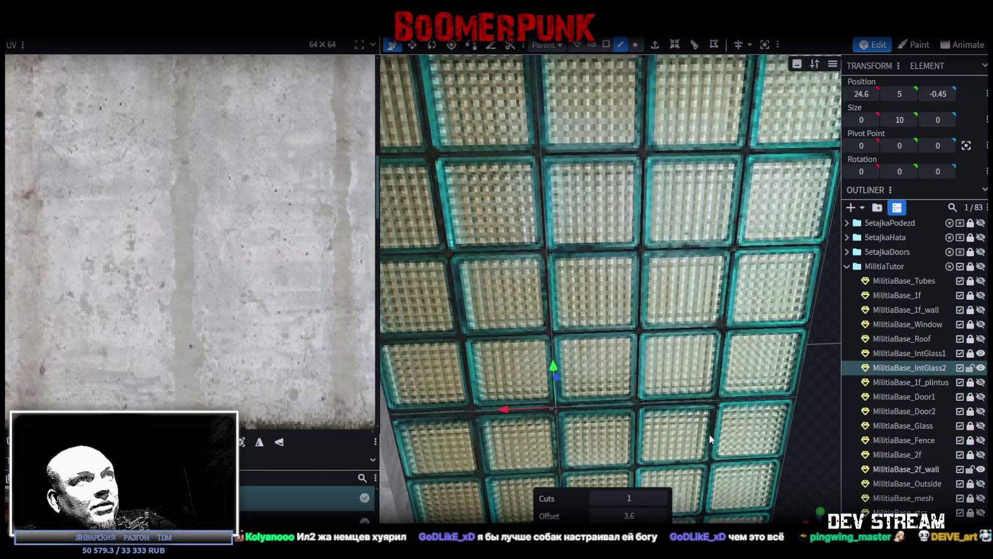
pyautogui.moveTo(663, 517); pyautogui.dragTo(645, 516)
pyautogui.click(662, 515)
pyautogui.moveTo(601, 518); pyautogui.dragTo(597, 518)
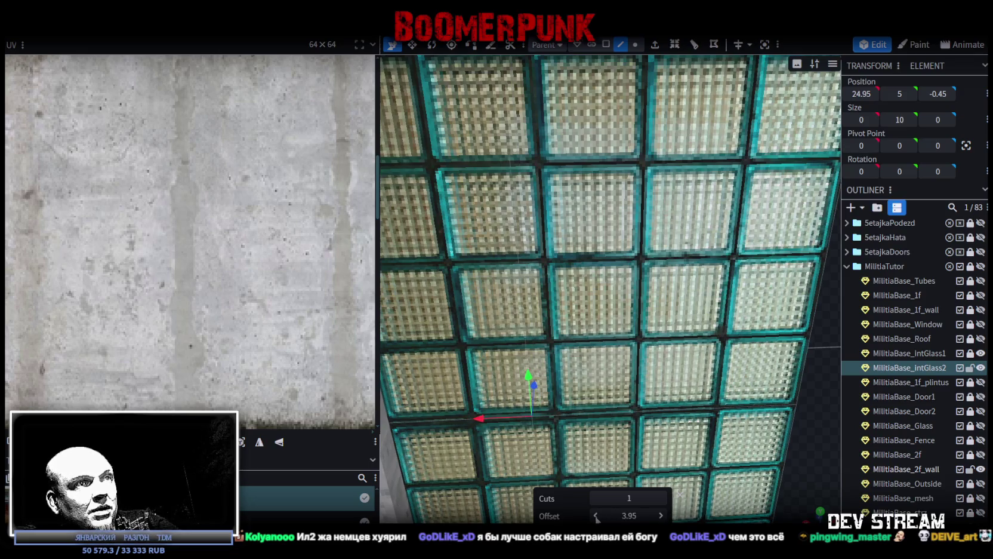
pyautogui.click(597, 517)
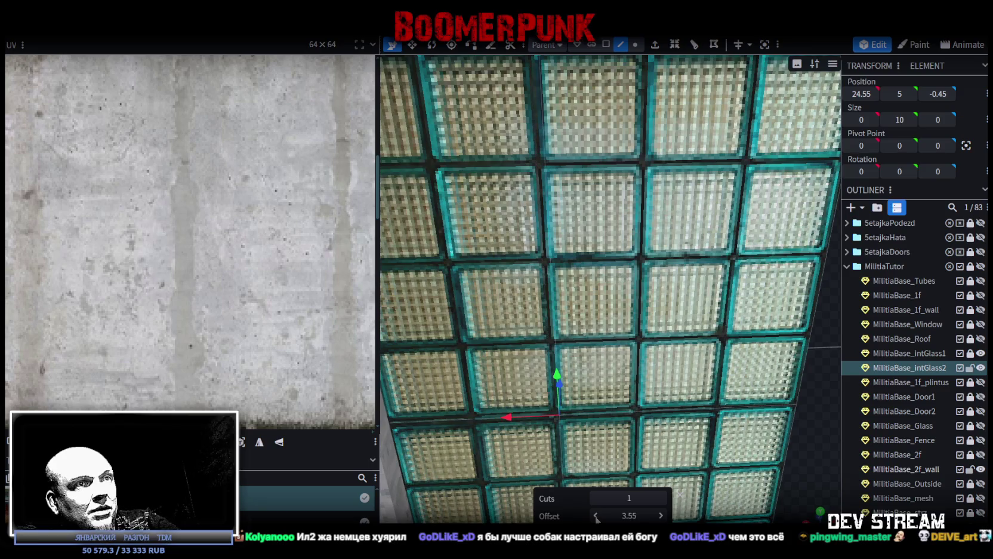
pyautogui.click(597, 517)
pyautogui.click(661, 516)
pyautogui.click(661, 516)
pyautogui.click(660, 517)
pyautogui.scroll(-3, 686, 453)
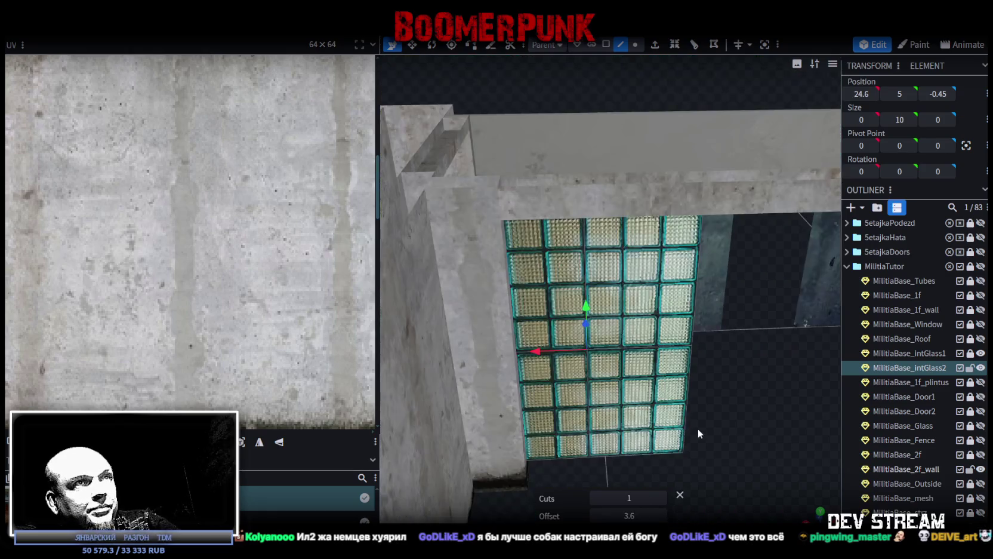
pyautogui.moveTo(698, 429); pyautogui.dragTo(723, 443)
# - Move the loop cut to offset 1.8, then raise it to 2.4
pyautogui.click(661, 439)
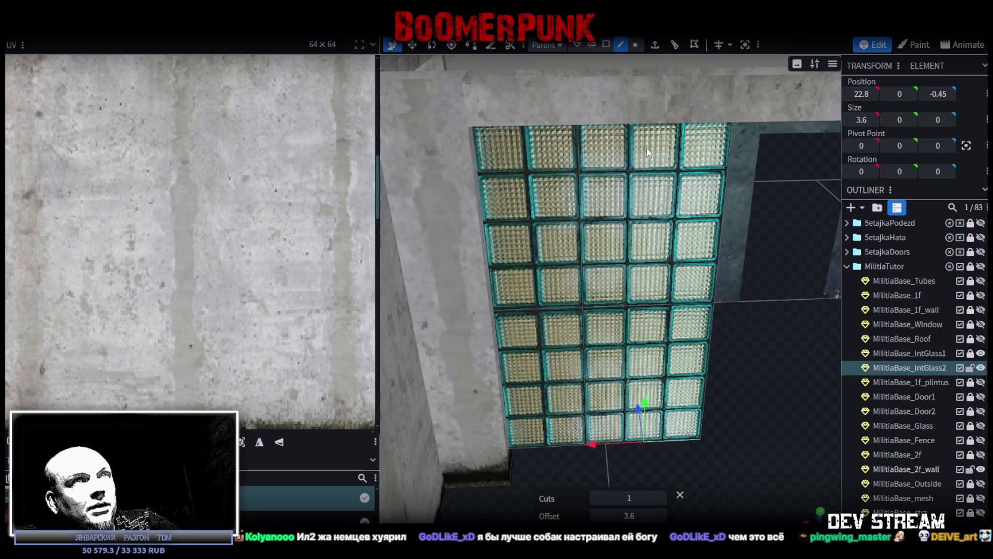
pyautogui.click(597, 516)
pyautogui.click(661, 516)
pyautogui.click(661, 516)
pyautogui.click(661, 516)
pyautogui.click(661, 516)
pyautogui.scroll(10, 735, 430)
pyautogui.scroll(-8, 733, 439)
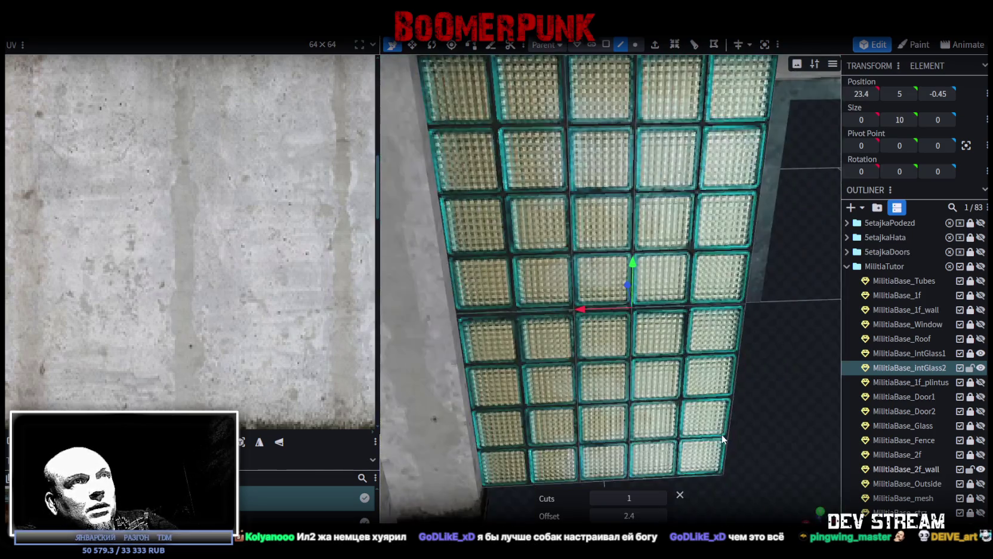
pyautogui.scroll(-2, 722, 434)
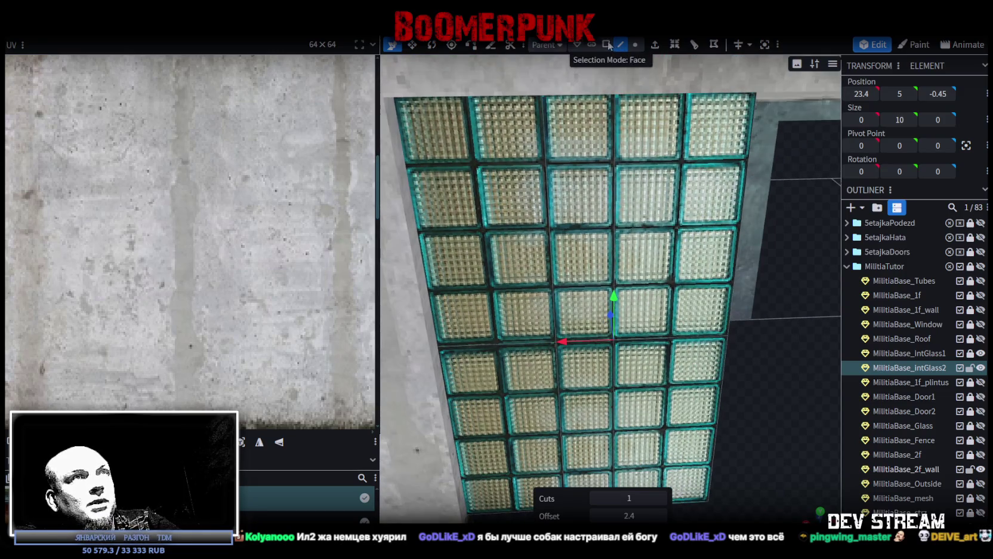
# - Select the vertical column of glass faces in face mode
pyautogui.click(606, 44)
pyautogui.click(585, 388)
pyautogui.keyDown('shift'); pyautogui.click(582, 239); pyautogui.keyUp('shift')
pyautogui.scroll(-5, 688, 373)
pyautogui.moveTo(688, 374)
pyautogui.mouseDown()
pyautogui.moveTo(616, 412)
pyautogui.moveTo(612, 302)
pyautogui.moveTo(612, 347)
pyautogui.moveTo(710, 383)
pyautogui.moveTo(530, 186)
pyautogui.moveTo(611, 336)
pyautogui.moveTo(796, 355)
pyautogui.moveTo(866, 324)
pyautogui.moveTo(707, 300)
pyautogui.moveTo(719, 322)
pyautogui.moveTo(564, 357)
pyautogui.moveTo(583, 379)
pyautogui.moveTo(645, 352)
pyautogui.moveTo(659, 335)
pyautogui.moveTo(620, 201)
pyautogui.mouseUp()
pyautogui.scroll(5, 679, 369)
pyautogui.keyDown('shift'); pyautogui.click(530, 186); pyautogui.keyUp('shift')
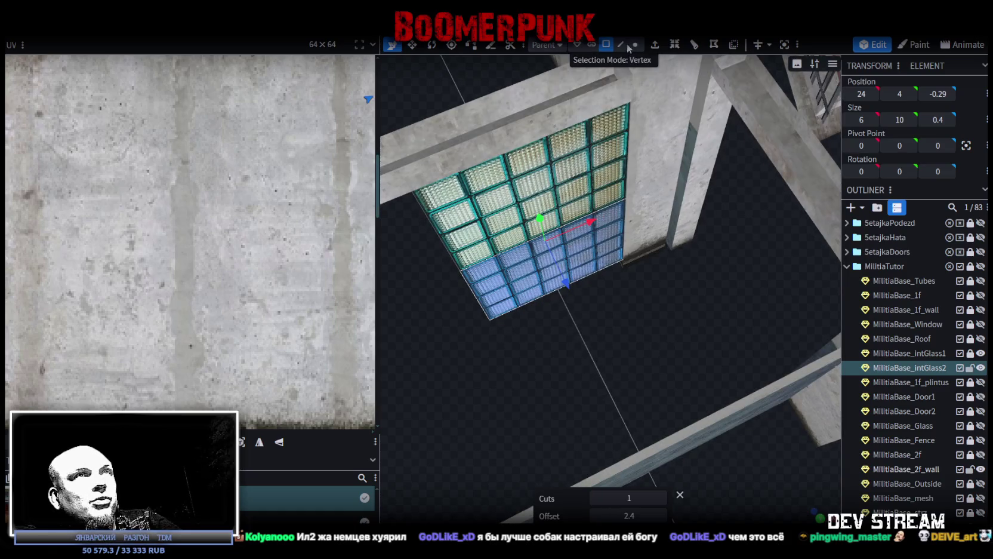
# - Select a vertical glass edge and slide the cut offset from 3.25 to 2.45
pyautogui.click(621, 45)
pyautogui.click(582, 276)
pyautogui.moveTo(636, 100)
pyautogui.mouseDown()
pyautogui.moveTo(627, 239)
pyautogui.moveTo(600, 371)
pyautogui.mouseUp()
pyautogui.click(624, 272)
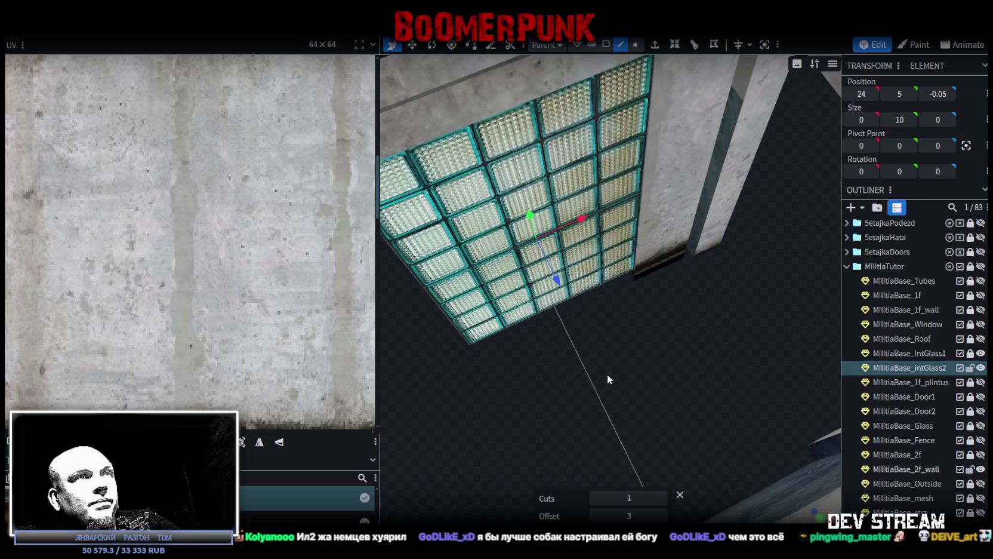
pyautogui.moveTo(628, 515)
pyautogui.click(661, 516)
pyautogui.moveTo(595, 517); pyautogui.dragTo(592, 517)
# - Cycle the viewport shading to show faces coloured by direction
pyautogui.scroll(3, 601, 443)
pyautogui.scroll(2, 603, 444)
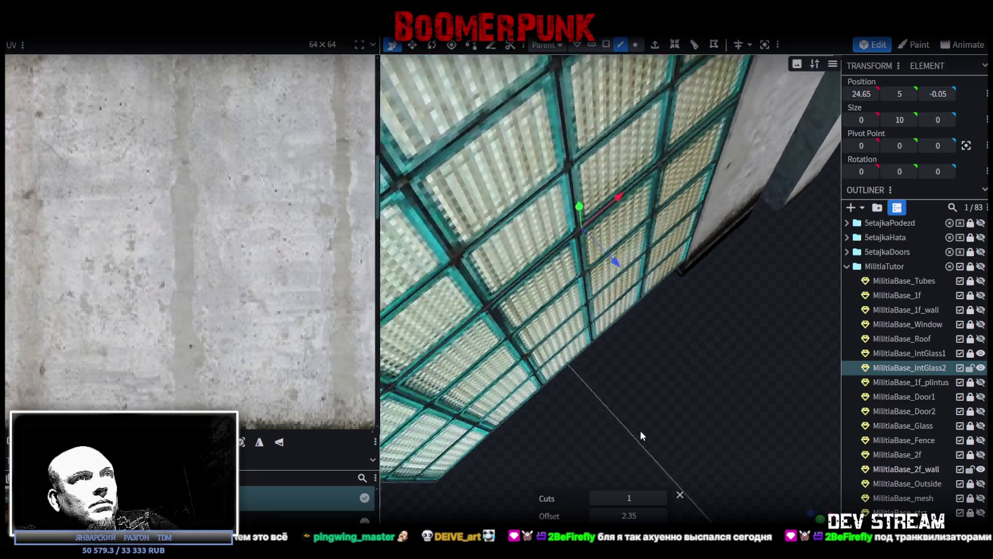
pyautogui.moveTo(640, 430)
pyautogui.mouseDown()
pyautogui.moveTo(641, 342)
pyautogui.moveTo(652, 395)
pyautogui.moveTo(621, 344)
pyautogui.moveTo(577, 405)
pyautogui.mouseUp()
pyautogui.press('z')
pyautogui.press('z')
pyautogui.press('z')
pyautogui.moveTo(561, 315)
pyautogui.mouseDown()
pyautogui.moveTo(543, 306)
pyautogui.moveTo(579, 348)
pyautogui.mouseUp()
# - Settle the cut at offset 2.4, then add another loop cut at offset 1.2
pyautogui.click(661, 515)
pyautogui.click(597, 517)
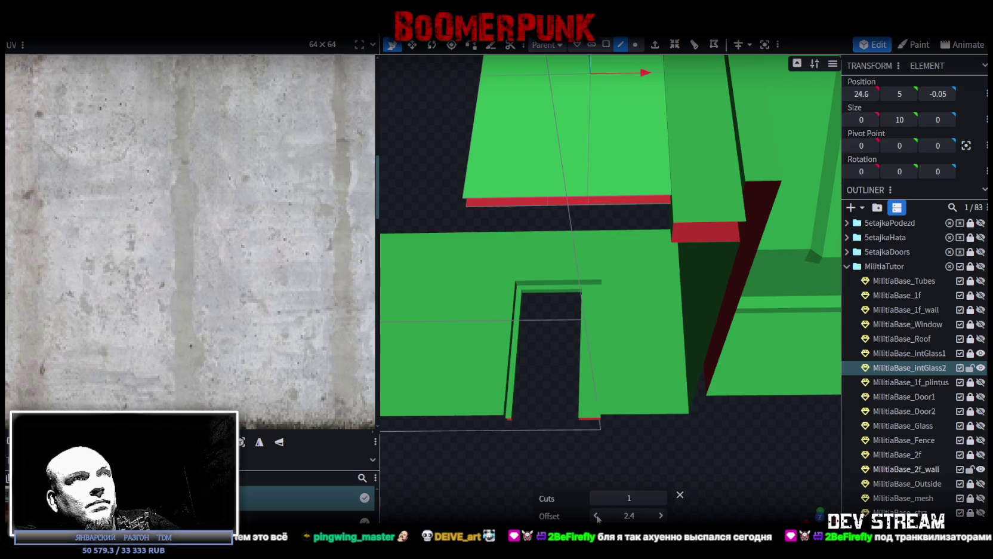
pyautogui.moveTo(552, 361)
pyautogui.mouseDown()
pyautogui.moveTo(595, 478)
pyautogui.moveTo(788, 425)
pyautogui.moveTo(656, 436)
pyautogui.moveTo(691, 283)
pyautogui.moveTo(683, 276)
pyautogui.moveTo(664, 328)
pyautogui.mouseUp()
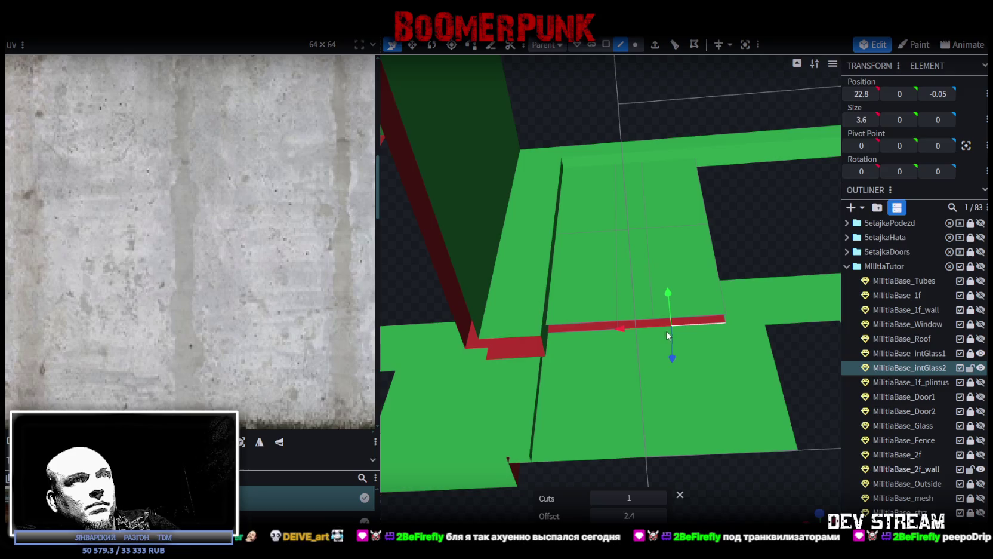
pyautogui.click(675, 45)
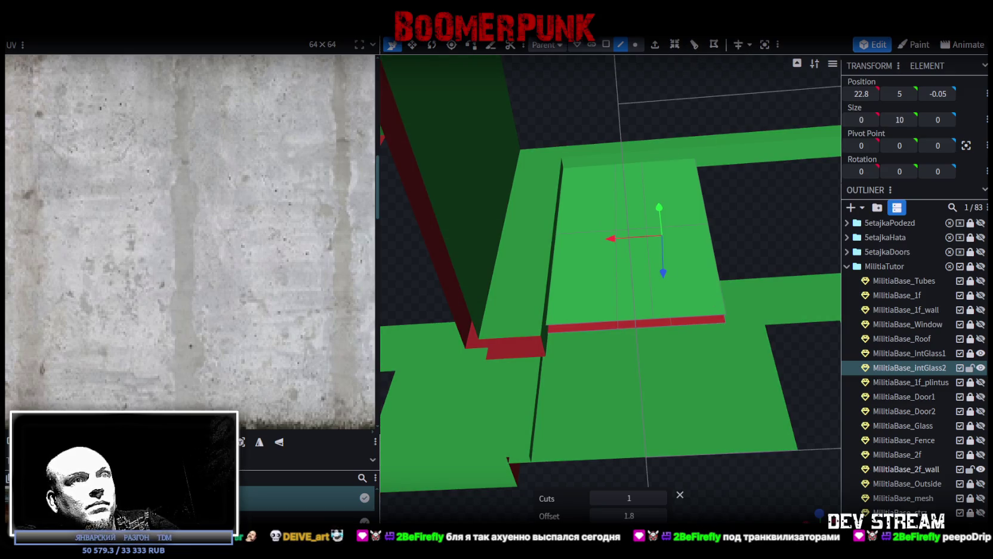
pyautogui.click(595, 515)
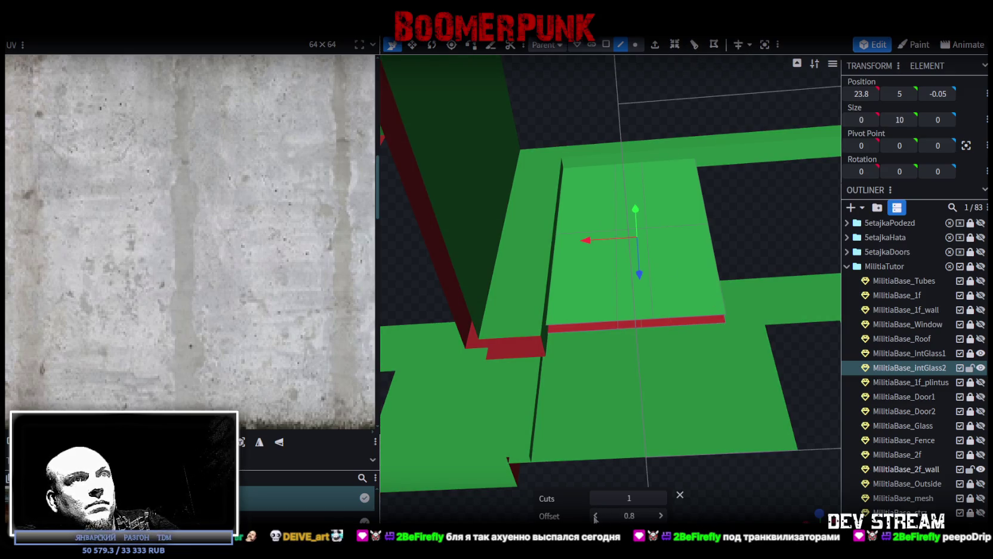
pyautogui.click(663, 512)
pyautogui.click(664, 513)
# - Box-select a vertical column of glass faces and move it 9 units along X
pyautogui.moveTo(706, 492)
pyautogui.mouseDown()
pyautogui.moveTo(742, 444)
pyautogui.moveTo(748, 520)
pyautogui.moveTo(651, 375)
pyautogui.mouseUp()
pyautogui.scroll(3, 651, 374)
pyautogui.click(606, 44)
pyautogui.moveTo(571, 143)
pyautogui.keyDown('ctrl'); pyautogui.mouseDown()
pyautogui.moveTo(603, 285)
pyautogui.moveTo(783, 398)
pyautogui.mouseUp(); pyautogui.keyUp('ctrl')
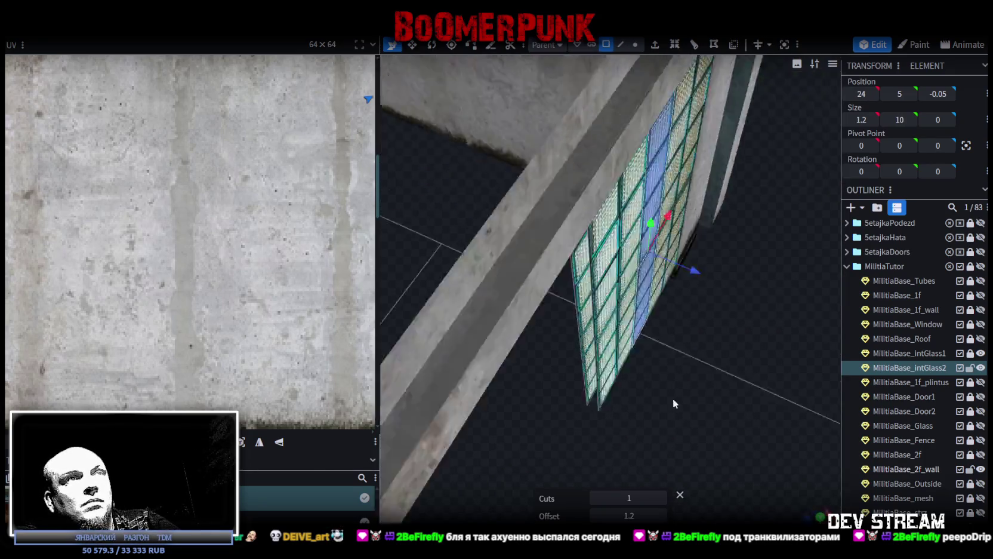
pyautogui.moveTo(648, 280)
pyautogui.keyDown('ctrl'); pyautogui.mouseDown()
pyautogui.moveTo(653, 160)
pyautogui.moveTo(644, 315)
pyautogui.moveTo(693, 319)
pyautogui.moveTo(678, 335)
pyautogui.moveTo(590, 209)
pyautogui.mouseUp(); pyautogui.keyUp('ctrl')
pyautogui.moveTo(640, 333)
pyautogui.mouseDown()
pyautogui.moveTo(531, 263)
pyautogui.moveTo(683, 260)
pyautogui.mouseUp()
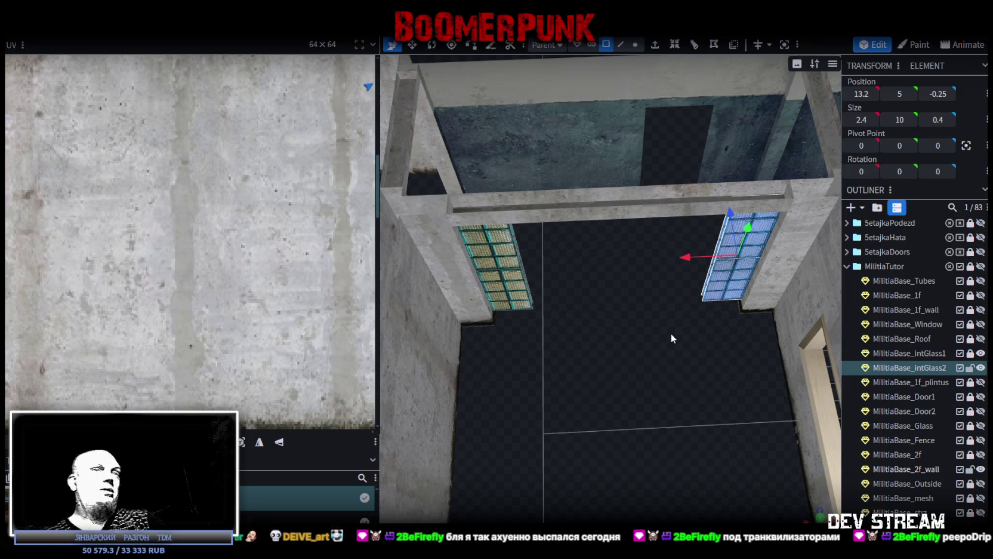
# - Select the MilitiaBase_2f_wall mesh and its wide face beside the glass
pyautogui.moveTo(639, 371)
pyautogui.mouseDown()
pyautogui.moveTo(565, 362)
pyautogui.moveTo(616, 359)
pyautogui.moveTo(580, 376)
pyautogui.moveTo(577, 356)
pyautogui.moveTo(577, 402)
pyautogui.moveTo(402, 425)
pyautogui.moveTo(495, 383)
pyautogui.moveTo(621, 387)
pyautogui.moveTo(585, 361)
pyautogui.moveTo(593, 377)
pyautogui.mouseUp()
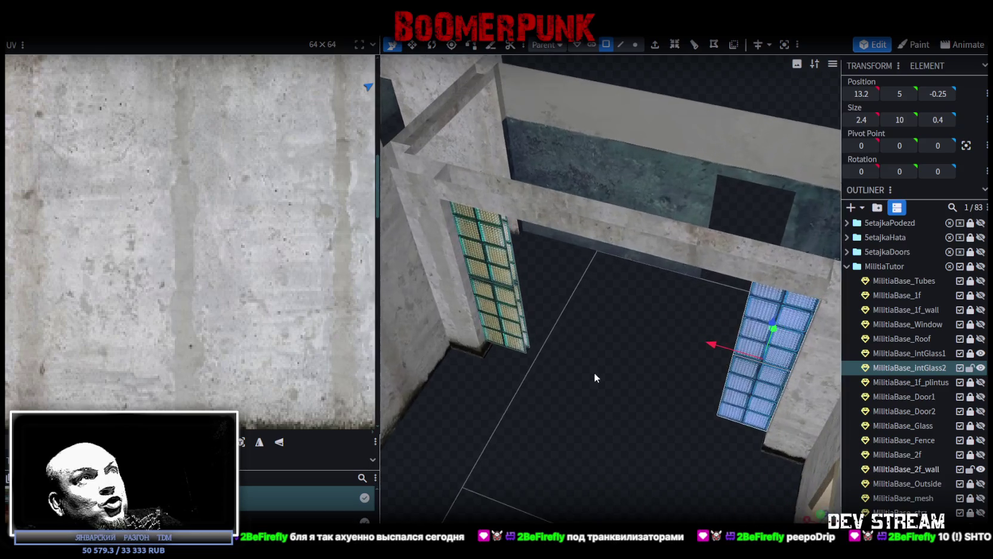
pyautogui.click(473, 261)
pyautogui.moveTo(473, 261)
pyautogui.mouseDown()
pyautogui.moveTo(600, 330)
pyautogui.moveTo(602, 358)
pyautogui.moveTo(614, 334)
pyautogui.moveTo(761, 335)
pyautogui.moveTo(747, 304)
pyautogui.moveTo(715, 341)
pyautogui.mouseUp()
pyautogui.click(509, 344)
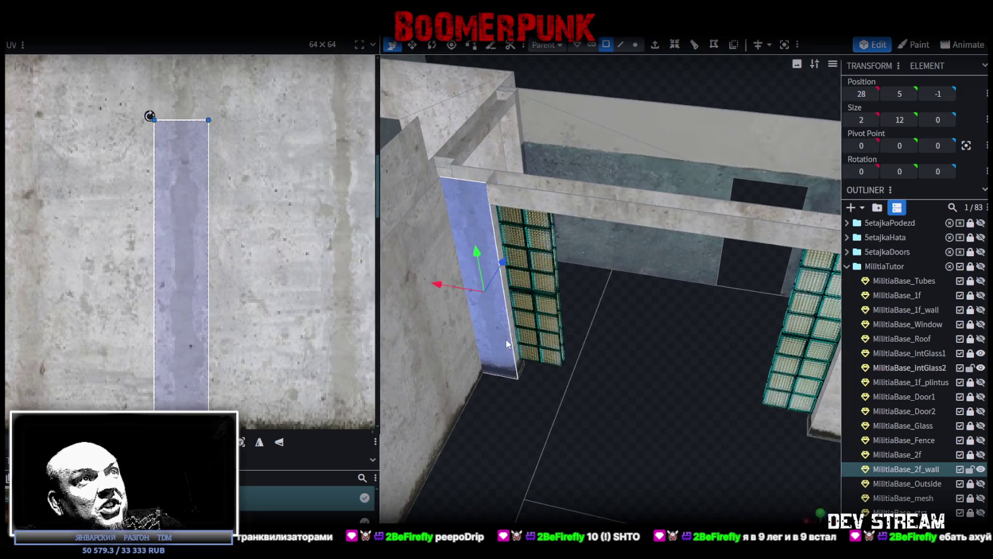
# - Select the wall's thin side face to the left of the glass
pyautogui.click(621, 45)
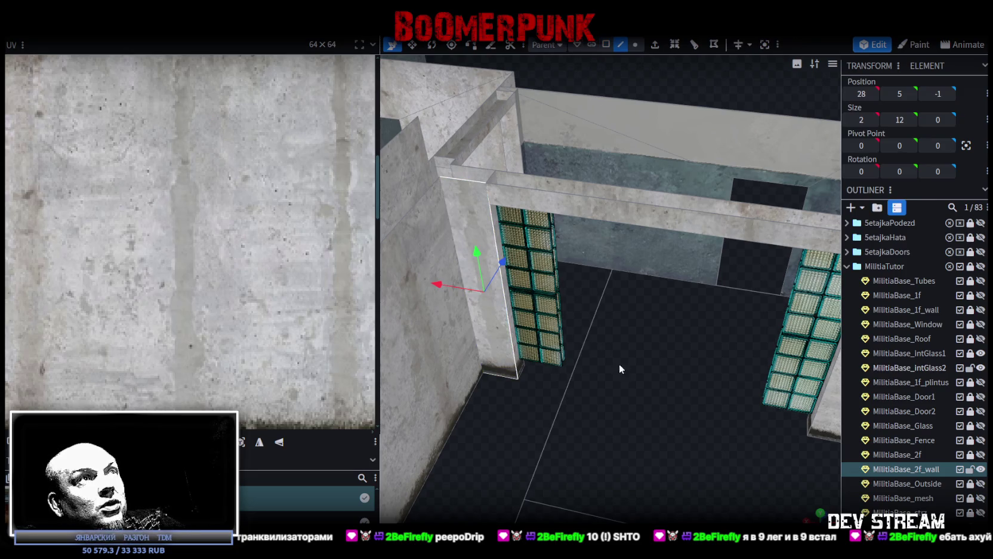
pyautogui.click(522, 376)
pyautogui.moveTo(550, 384)
pyautogui.mouseDown()
pyautogui.moveTo(582, 351)
pyautogui.moveTo(505, 240)
pyautogui.mouseUp()
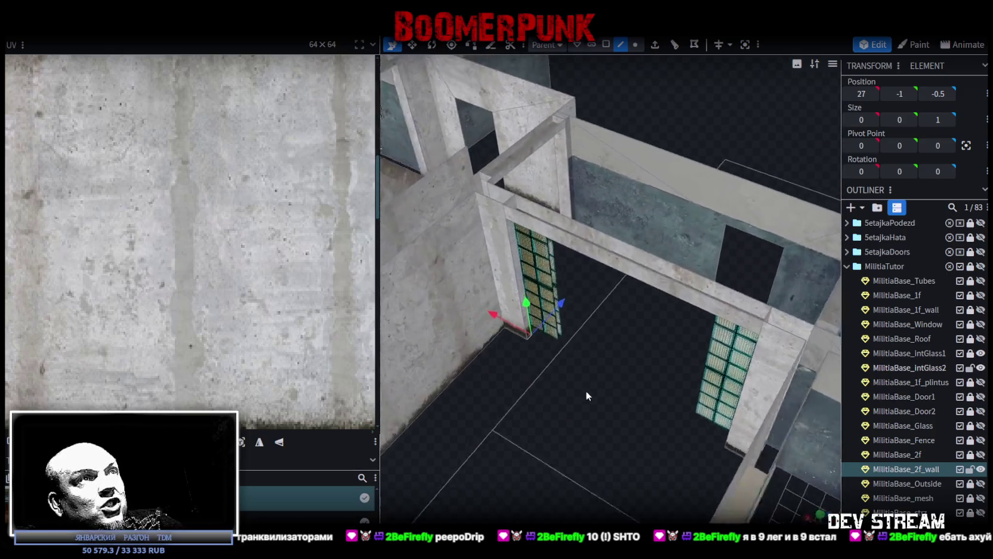
pyautogui.click(481, 233)
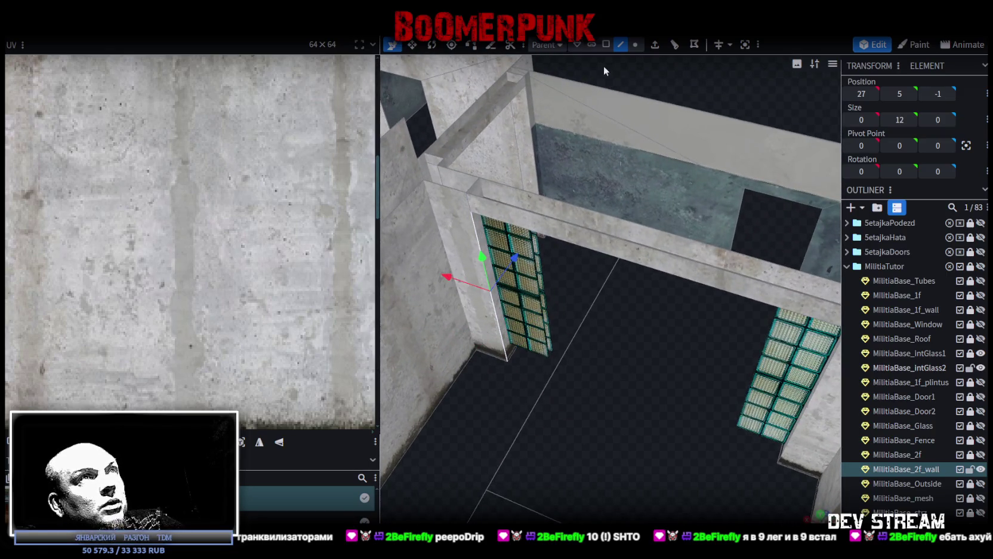
pyautogui.click(601, 45)
pyautogui.click(476, 241)
pyautogui.moveTo(477, 242); pyautogui.dragTo(604, 382)
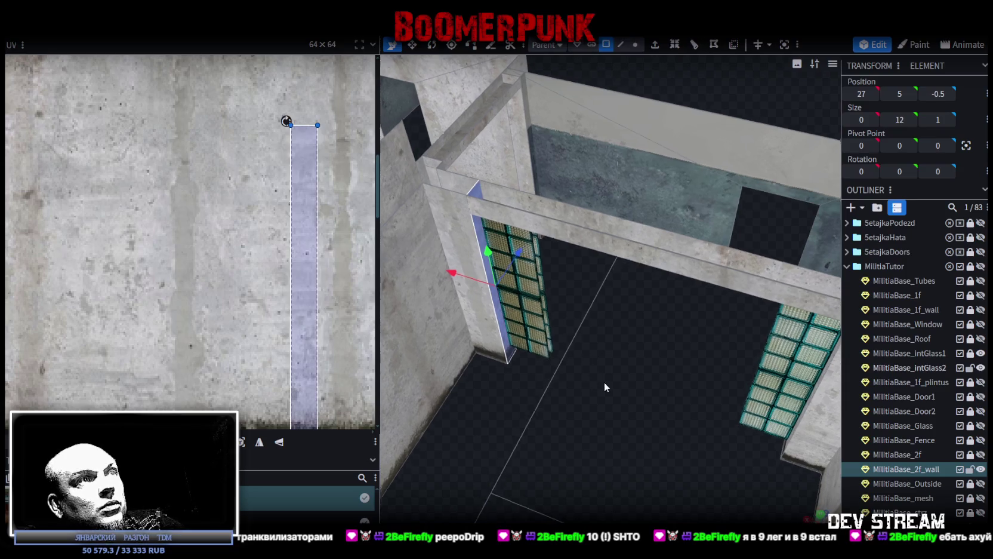
# - Copy the selected wall face and paste a duplicate
pyautogui.rightClick(481, 250)
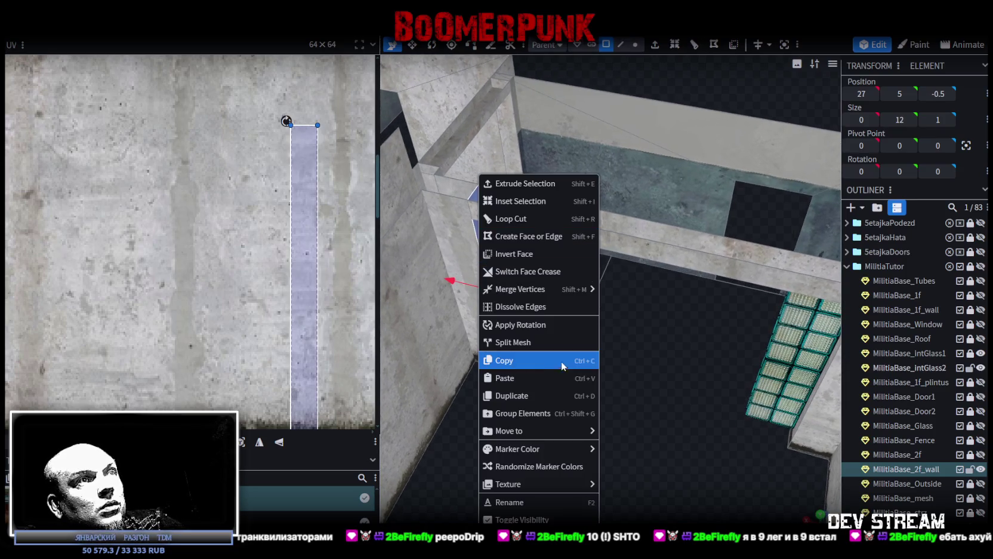
pyautogui.click(528, 360)
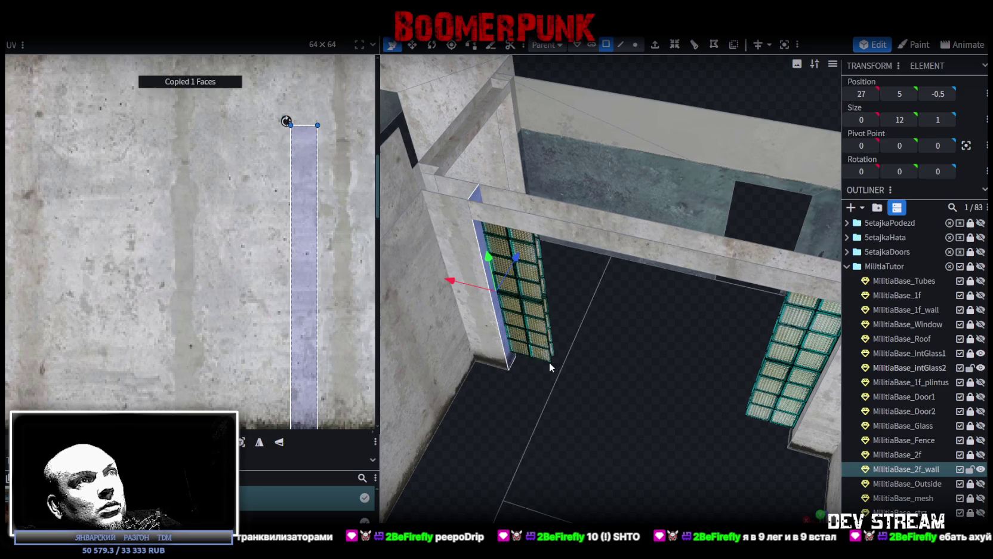
pyautogui.rightClick(482, 239)
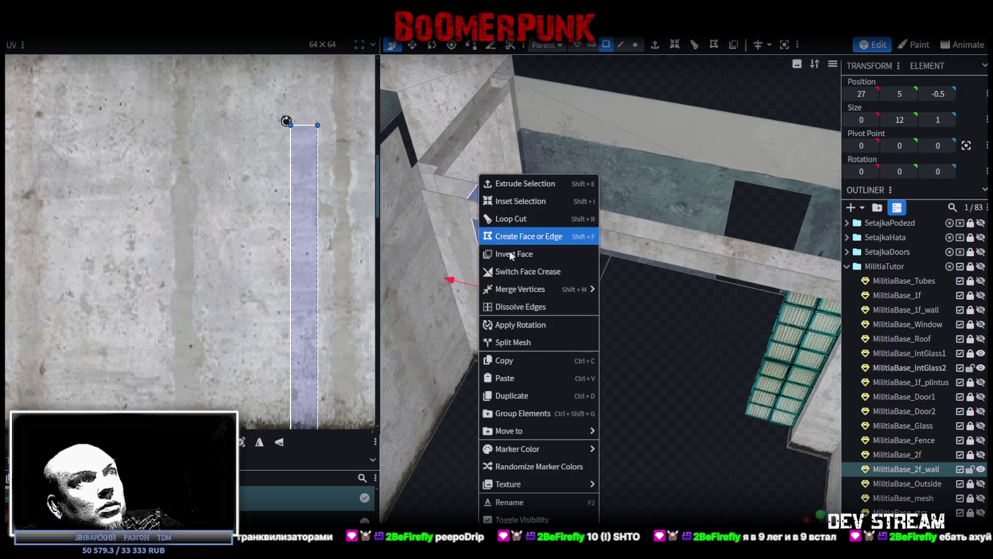
pyautogui.click(538, 378)
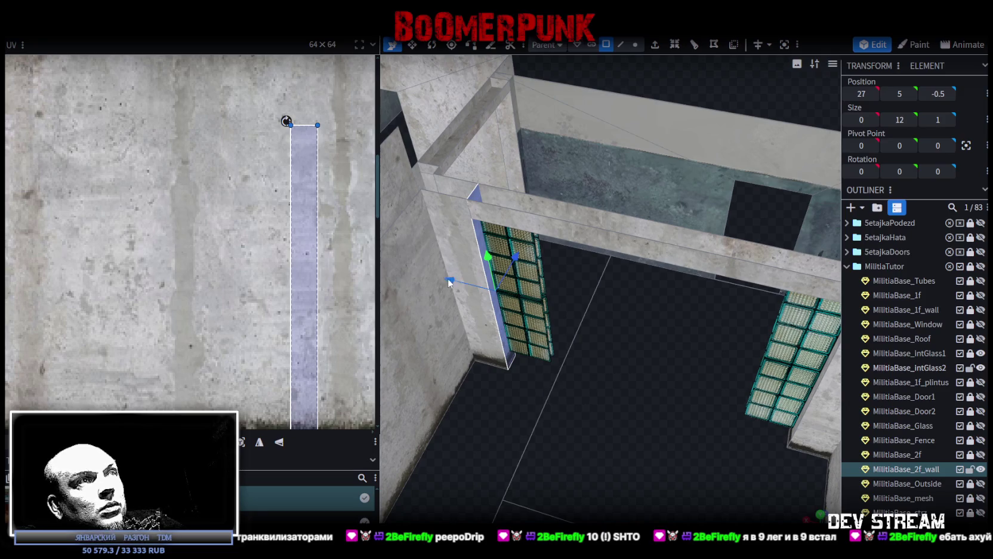
# - Slide the pasted face along X until it sits against the glass strip
pyautogui.moveTo(450, 280); pyautogui.dragTo(502, 294)
pyautogui.moveTo(573, 334)
pyautogui.mouseDown()
pyautogui.moveTo(607, 366)
pyautogui.moveTo(540, 336)
pyautogui.mouseUp()
pyautogui.scroll(3, 625, 364)
pyautogui.moveTo(468, 333); pyautogui.dragTo(478, 330)
pyautogui.moveTo(605, 353)
pyautogui.mouseDown()
pyautogui.moveTo(651, 345)
pyautogui.moveTo(643, 355)
pyautogui.mouseUp()
pyautogui.moveTo(472, 327)
pyautogui.mouseDown()
pyautogui.moveTo(483, 332)
pyautogui.moveTo(475, 331)
pyautogui.mouseUp()
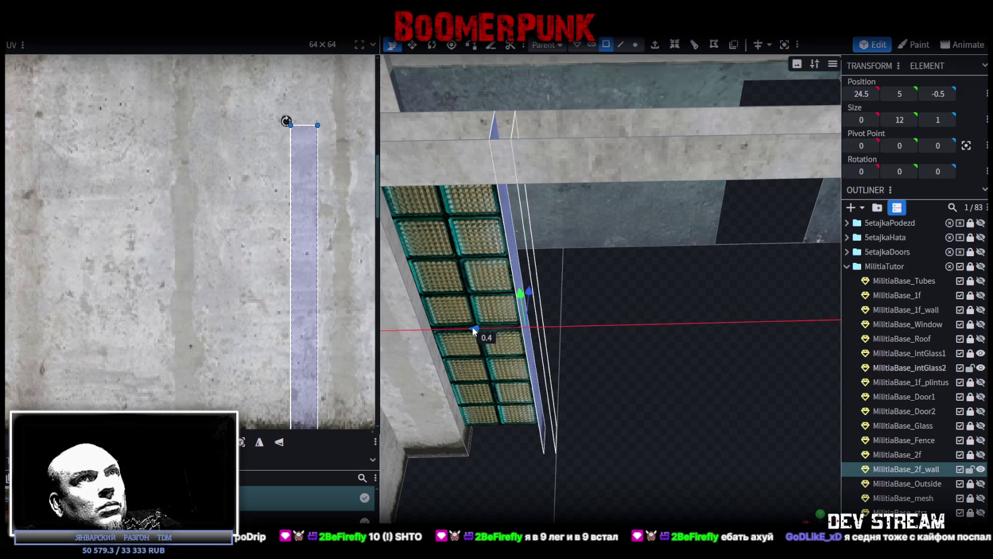
# - Select an edge of the MilitiaBase_IntGlass2 panel and set its X to 24.5
pyautogui.moveTo(614, 366); pyautogui.dragTo(630, 361)
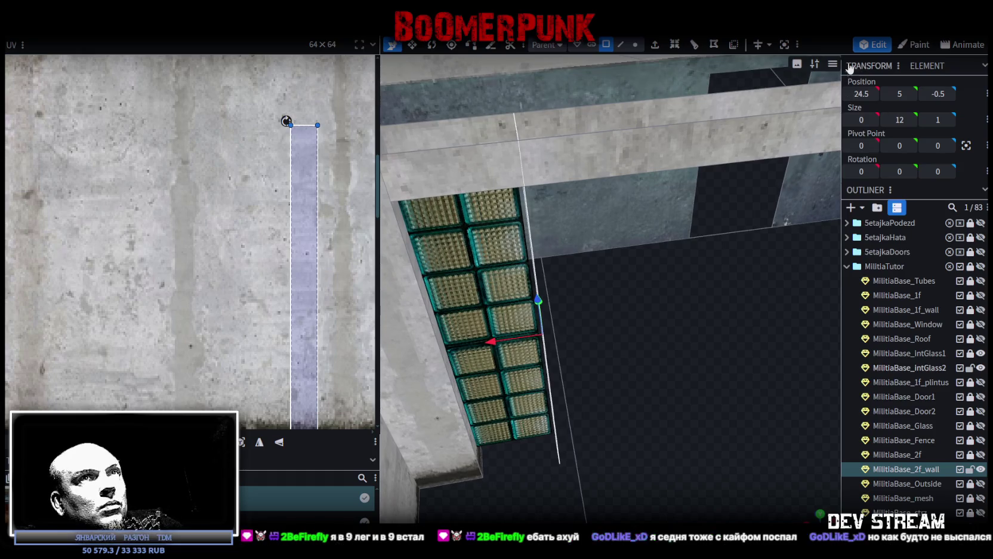
pyautogui.moveTo(664, 283); pyautogui.dragTo(553, 277)
pyautogui.click(553, 277)
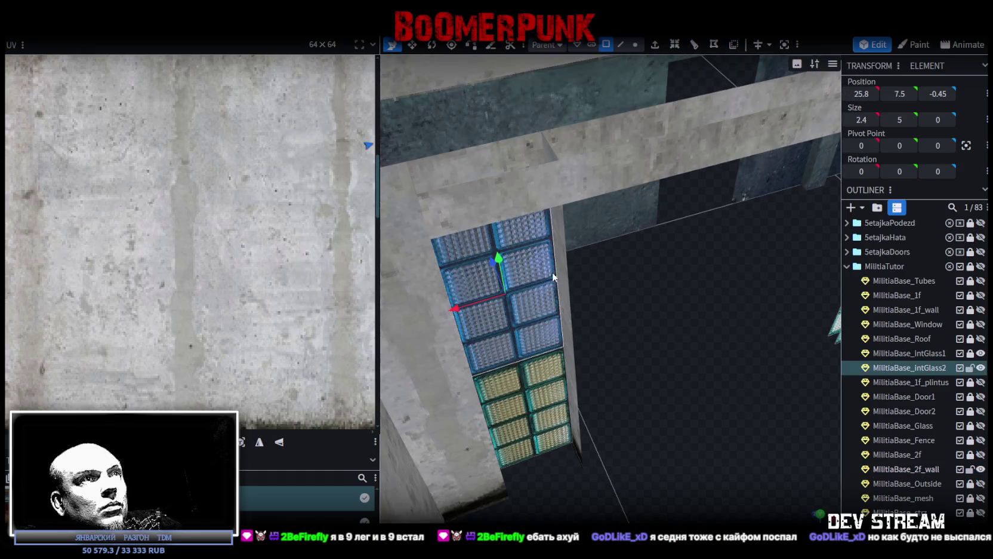
pyautogui.click(621, 45)
pyautogui.click(558, 281)
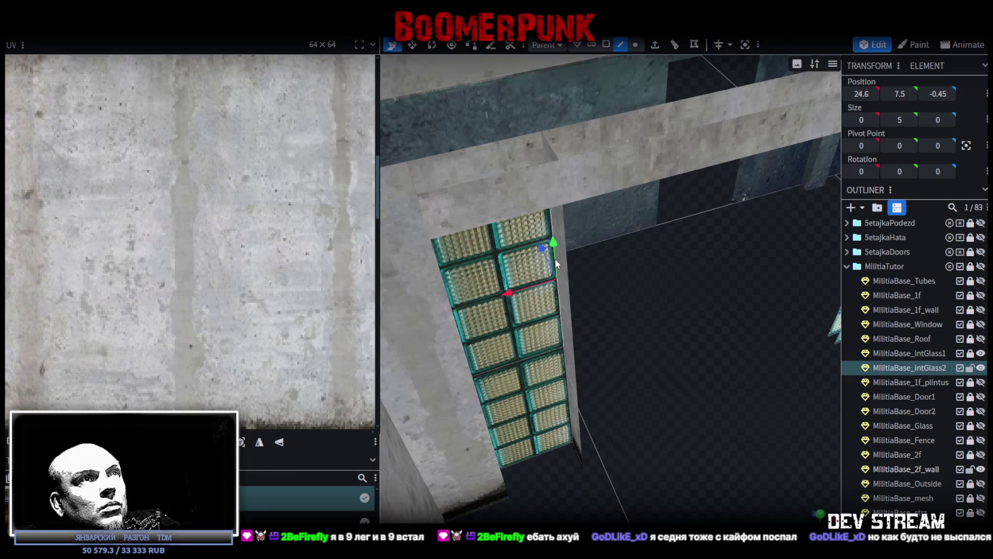
pyautogui.click(565, 382)
pyautogui.moveTo(565, 382); pyautogui.dragTo(758, 199)
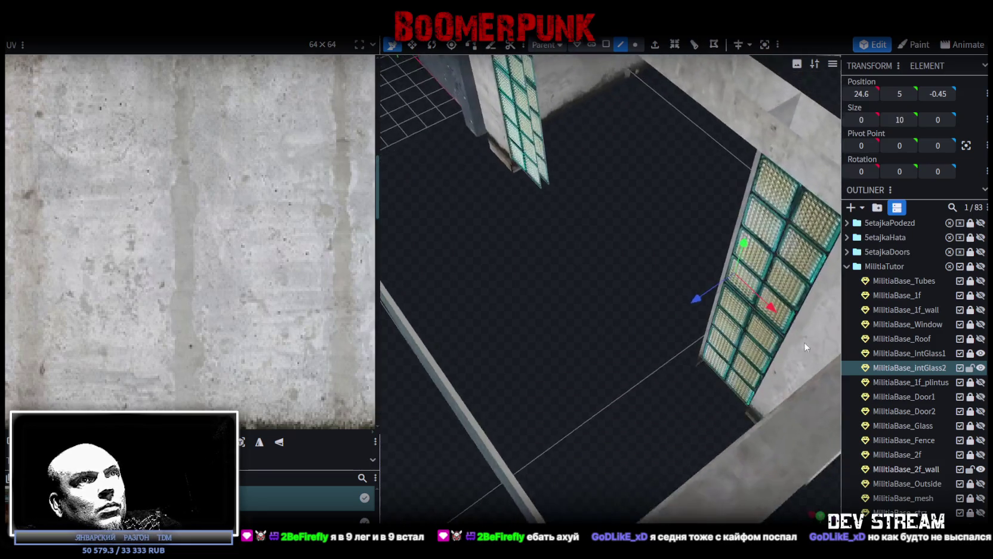
pyautogui.click(747, 211)
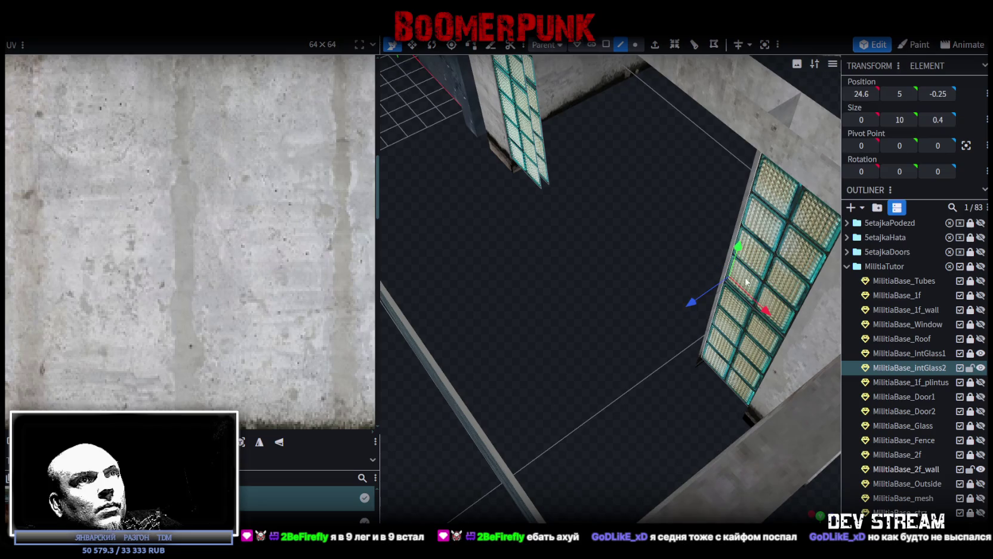
pyautogui.click(717, 320)
pyautogui.write('24.5')
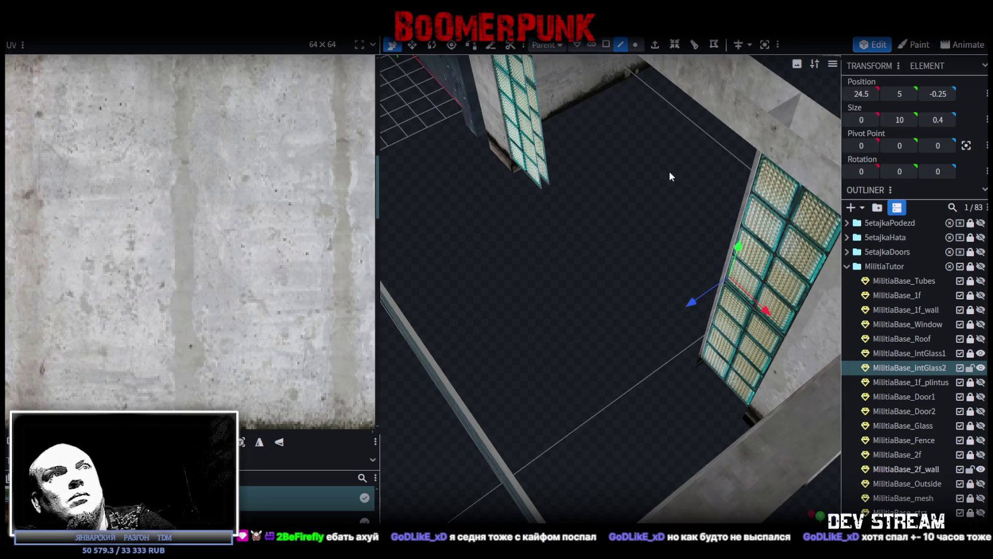
# - Select the other glass edge strip and nudge it to X 14.5
pyautogui.moveTo(651, 173)
pyautogui.mouseDown()
pyautogui.moveTo(431, 167)
pyautogui.moveTo(606, 309)
pyautogui.mouseUp()
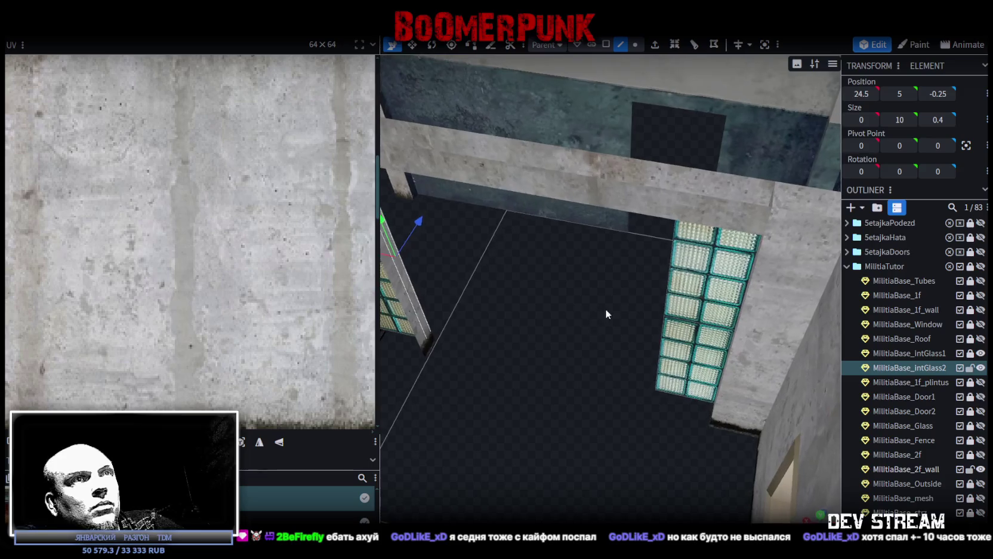
pyautogui.click(671, 283)
pyautogui.click(661, 357)
pyautogui.moveTo(593, 322)
pyautogui.mouseDown()
pyautogui.moveTo(702, 343)
pyautogui.moveTo(804, 315)
pyautogui.mouseUp()
pyautogui.click(598, 223)
pyautogui.click(595, 143)
pyautogui.moveTo(638, 229); pyautogui.dragTo(651, 228)
# - Lower the thin wall face's top edge by 0.75 to height 10
pyautogui.moveTo(702, 277)
pyautogui.mouseDown()
pyautogui.moveTo(520, 256)
pyautogui.moveTo(479, 238)
pyautogui.moveTo(619, 41)
pyautogui.mouseUp()
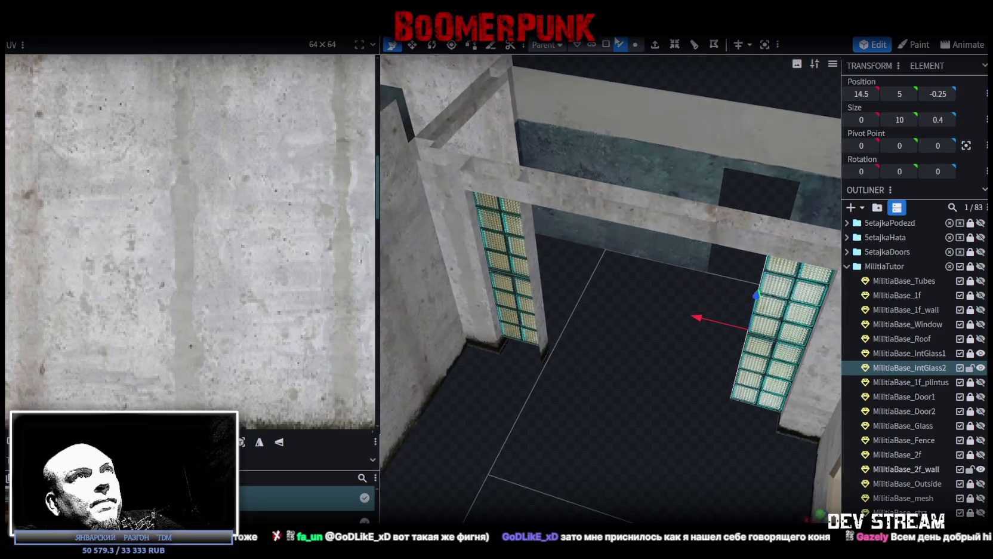
pyautogui.click(528, 293)
pyautogui.moveTo(614, 306)
pyautogui.mouseDown()
pyautogui.moveTo(674, 307)
pyautogui.moveTo(669, 318)
pyautogui.mouseUp()
pyautogui.click(620, 44)
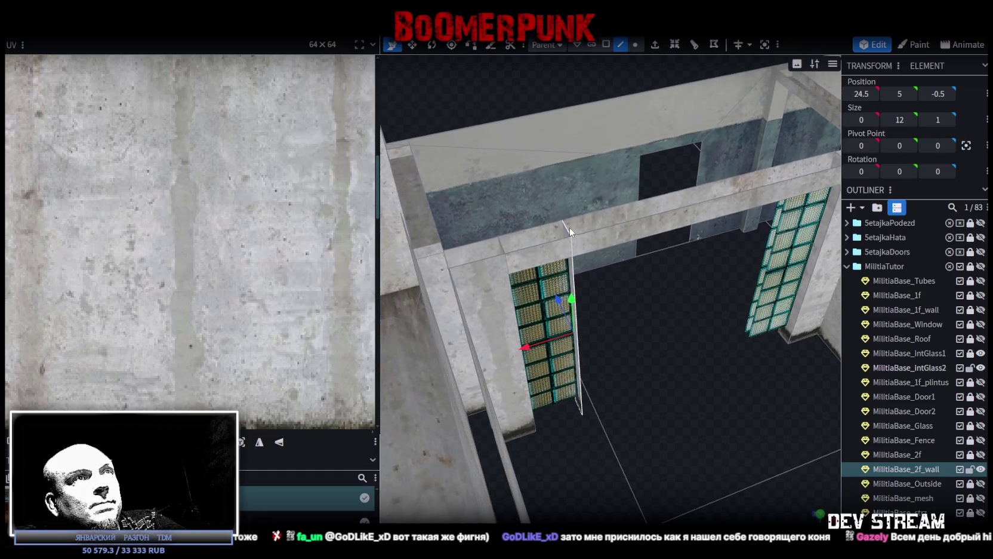
pyautogui.click(569, 231)
pyautogui.moveTo(564, 189); pyautogui.dragTo(570, 206)
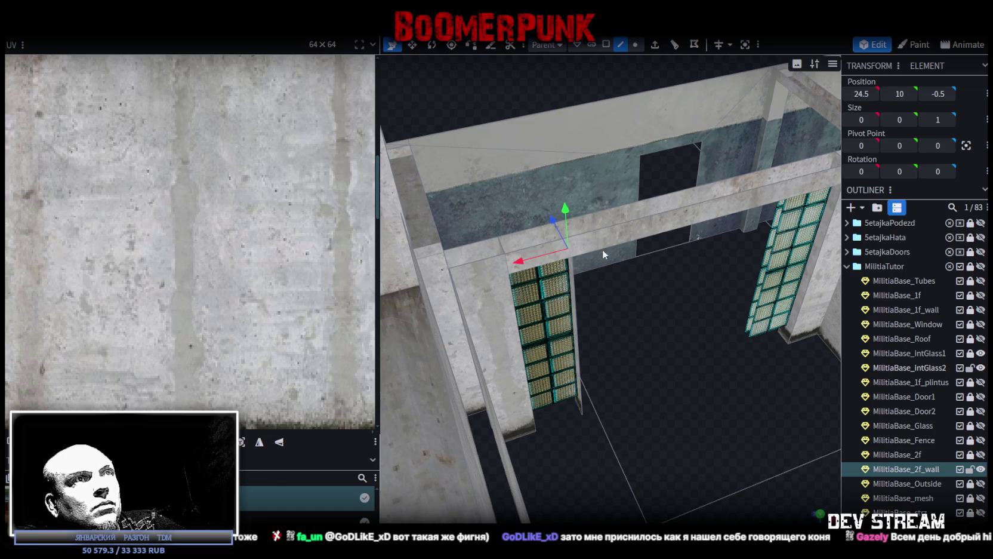
pyautogui.moveTo(603, 249)
pyautogui.mouseDown()
pyautogui.moveTo(622, 361)
pyautogui.moveTo(588, 232)
pyautogui.mouseUp()
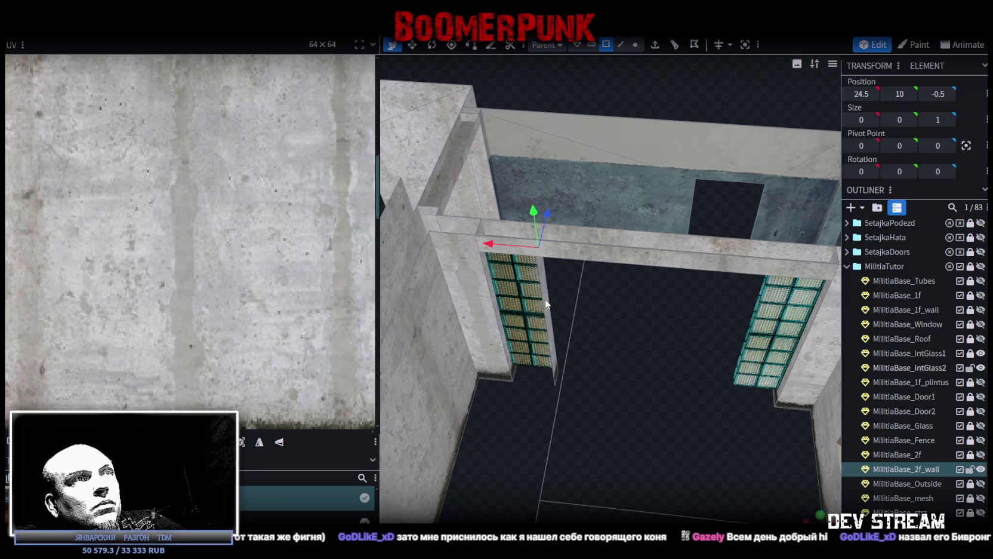
# - Drag the plane beside the window glass back in depth to Z -2.5
pyautogui.click(542, 311)
pyautogui.moveTo(565, 333)
pyautogui.mouseDown()
pyautogui.moveTo(556, 270)
pyautogui.moveTo(600, 383)
pyautogui.moveTo(623, 363)
pyautogui.mouseUp()
pyautogui.moveTo(556, 297); pyautogui.dragTo(555, 320)
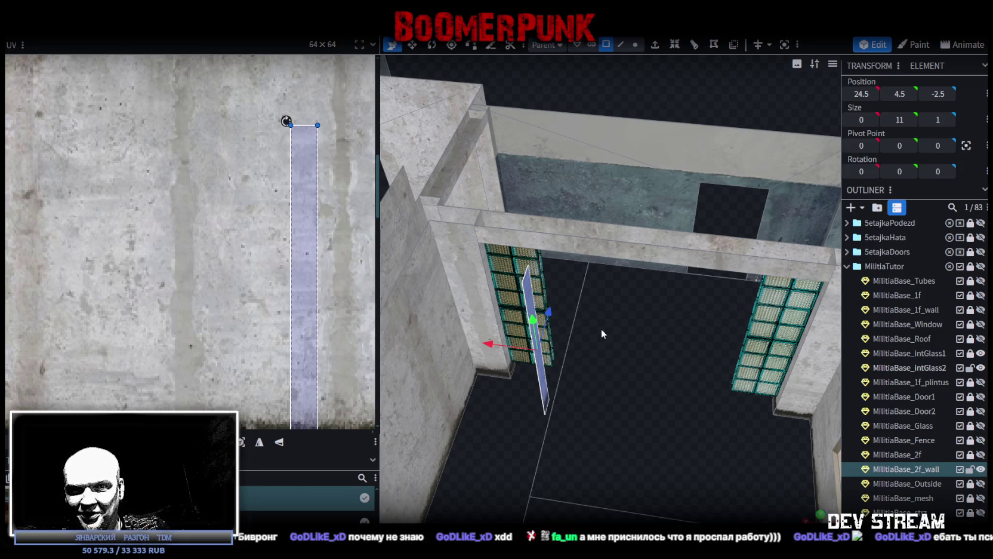
pyautogui.moveTo(615, 334)
pyautogui.mouseDown()
pyautogui.moveTo(624, 369)
pyautogui.moveTo(547, 362)
pyautogui.moveTo(582, 354)
pyautogui.moveTo(590, 385)
pyautogui.moveTo(598, 375)
pyautogui.moveTo(695, 119)
pyautogui.mouseUp()
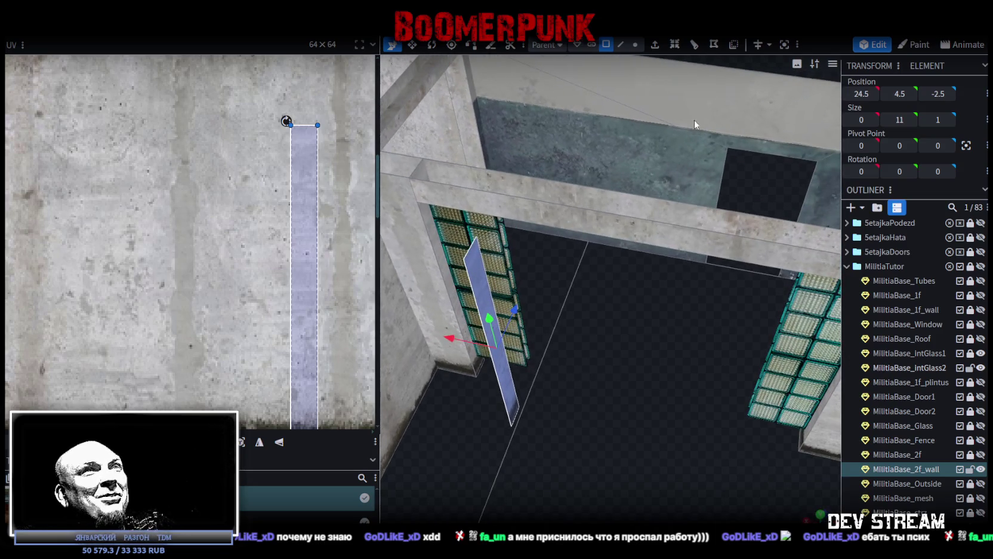
# - Extrude the plane into a 0.5-thick box and inspect its faces
pyautogui.click(656, 45)
pyautogui.click(610, 497)
pyautogui.moveTo(610, 454)
pyautogui.mouseDown()
pyautogui.moveTo(611, 411)
pyautogui.moveTo(657, 413)
pyautogui.moveTo(569, 312)
pyautogui.moveTo(613, 323)
pyautogui.mouseUp()
pyautogui.click(570, 312)
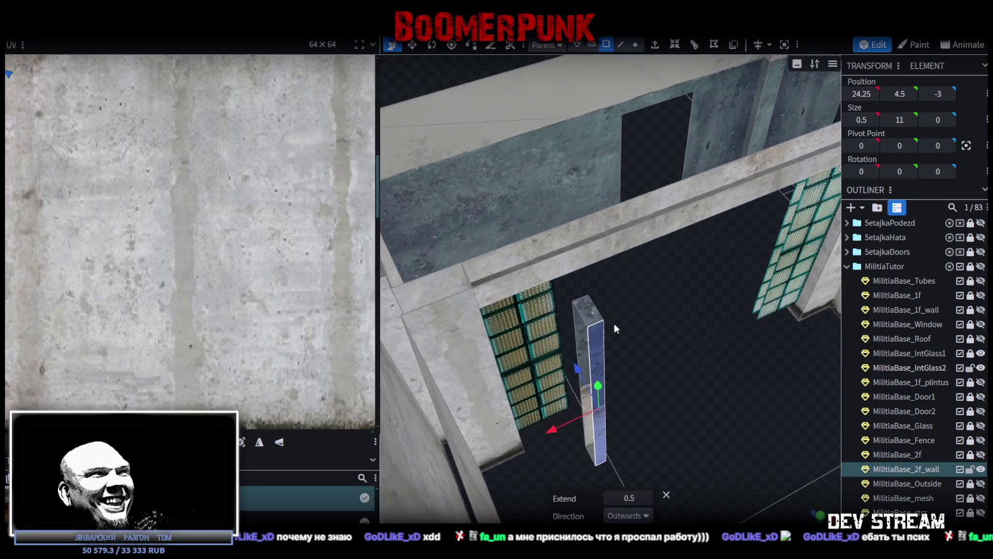
pyautogui.click(590, 445)
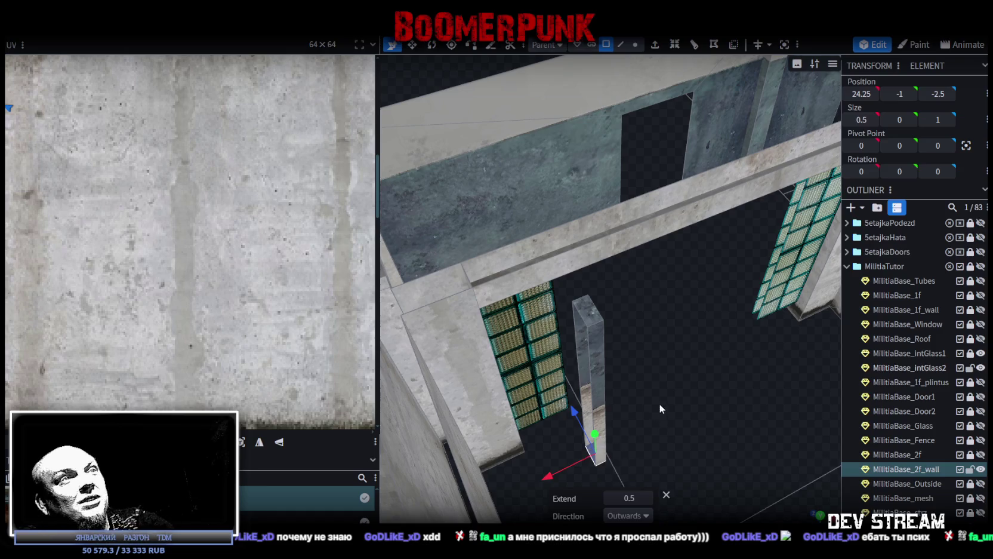
pyautogui.click(592, 319)
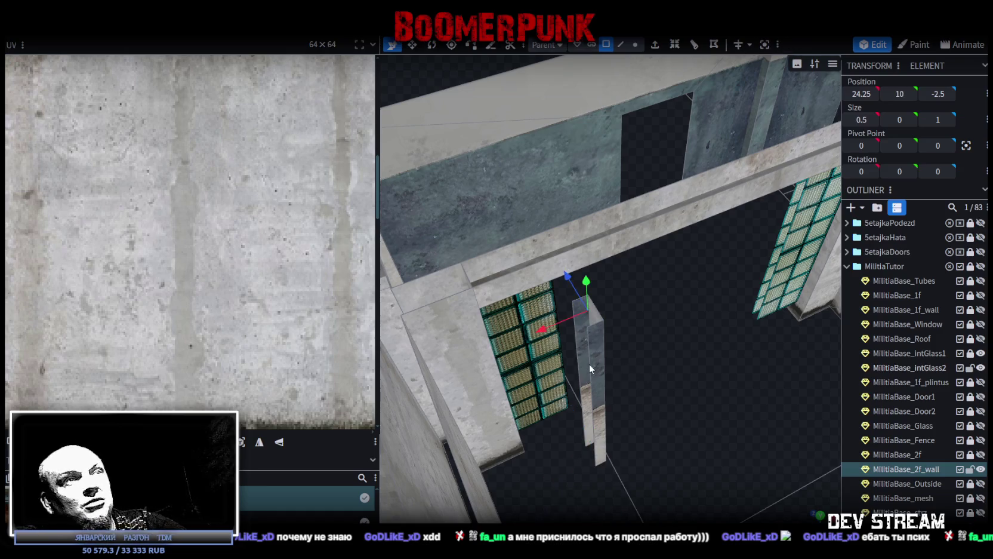
pyautogui.click(597, 319)
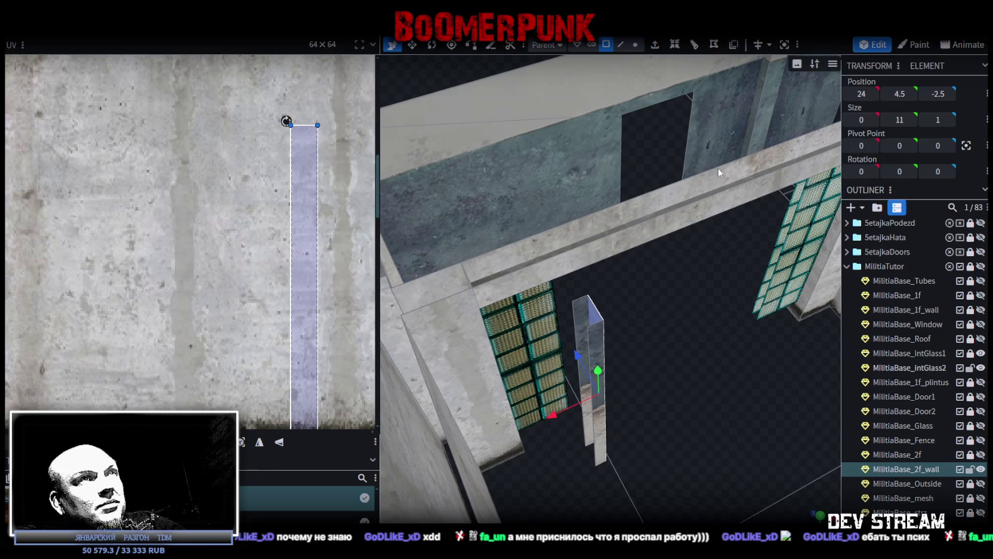
# - Map the pillar's side-face UV onto the concrete area of the texture
pyautogui.click(619, 45)
pyautogui.click(572, 330)
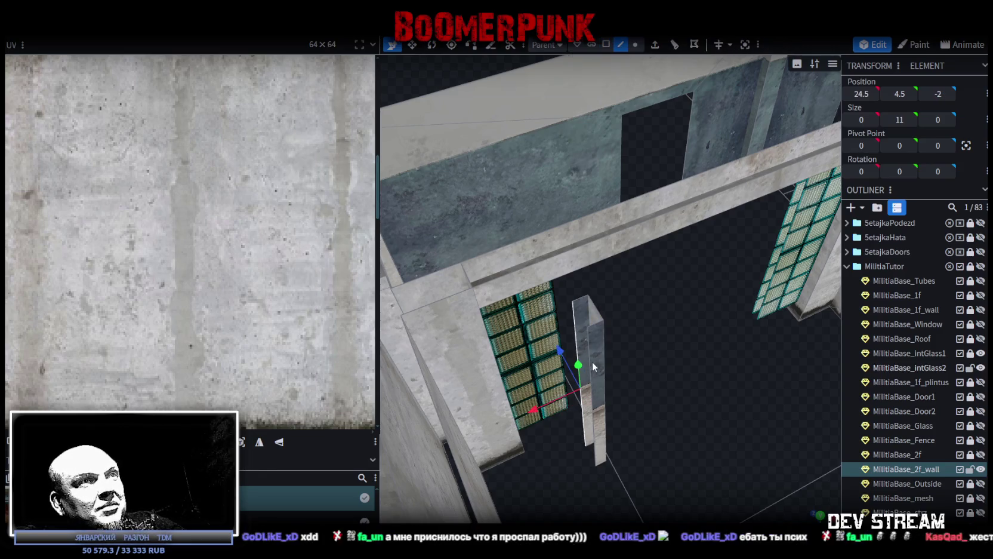
pyautogui.click(607, 45)
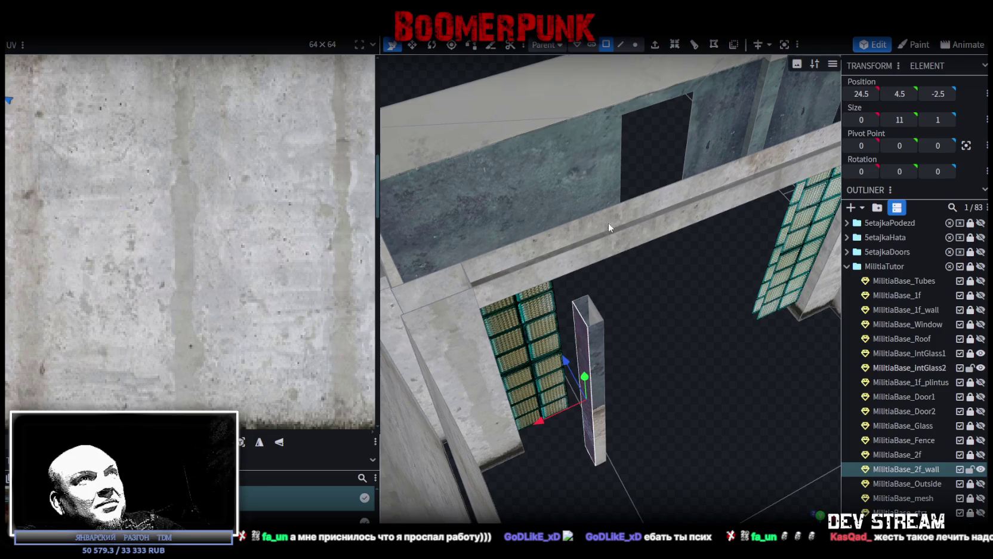
pyautogui.scroll(-2, 167, 250)
pyautogui.scroll(-2, 90, 197)
pyautogui.moveTo(6, 158)
pyautogui.mouseDown()
pyautogui.moveTo(96, 182)
pyautogui.moveTo(84, 206)
pyautogui.mouseUp()
pyautogui.scroll(2, 84, 206)
pyautogui.scroll(2, 129, 283)
pyautogui.moveTo(122, 277); pyautogui.dragTo(119, 298)
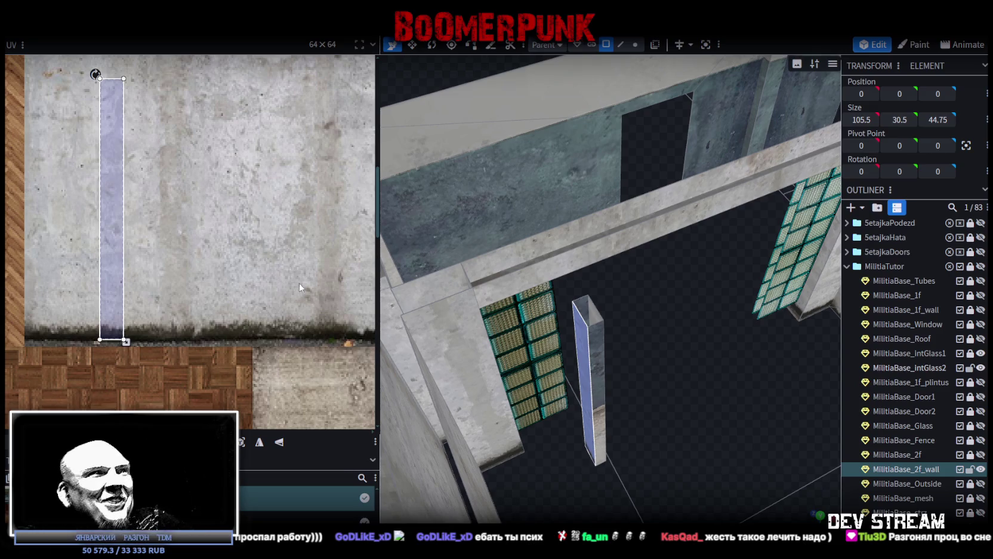
pyautogui.click(587, 304)
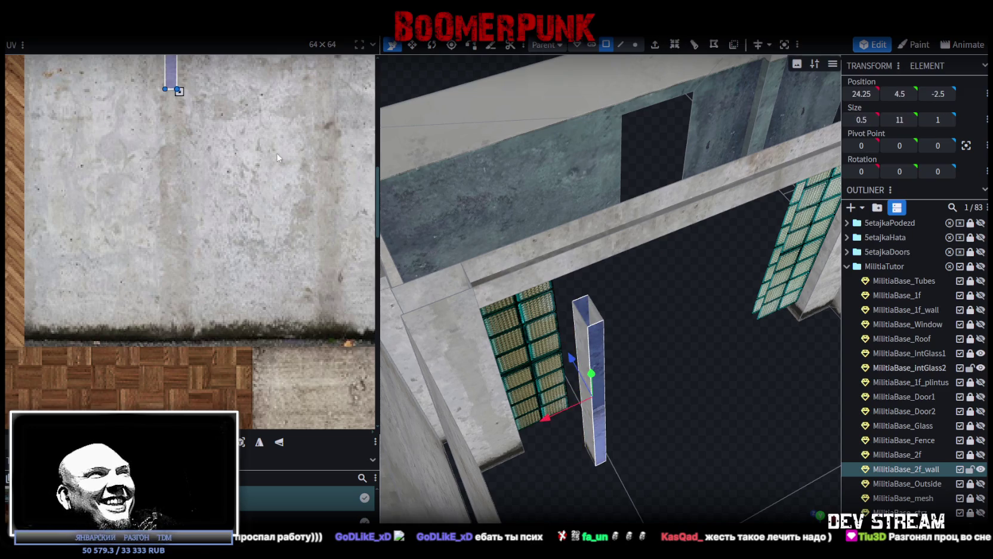
pyautogui.scroll(-2, 203, 113)
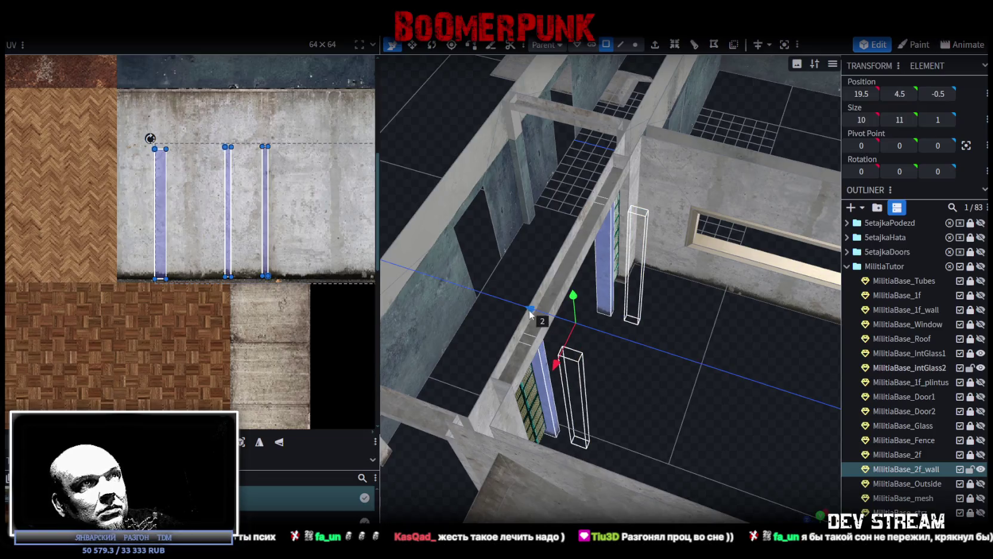
# - Merge MilitiaBase_IntGlass1 and MilitiaBase_IntGlass2 with Merge Meshes
pyautogui.moveTo(612, 388); pyautogui.dragTo(597, 367)
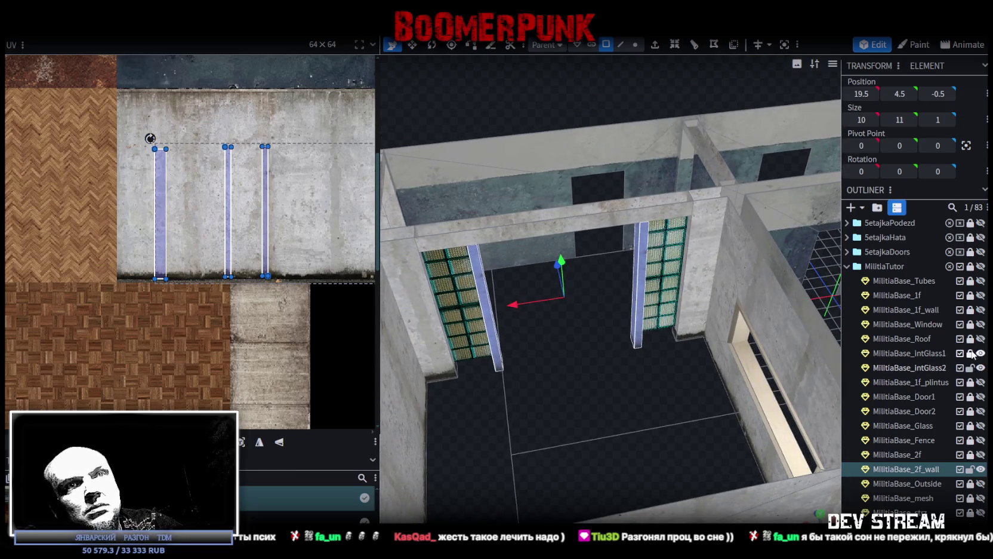
pyautogui.click(946, 354)
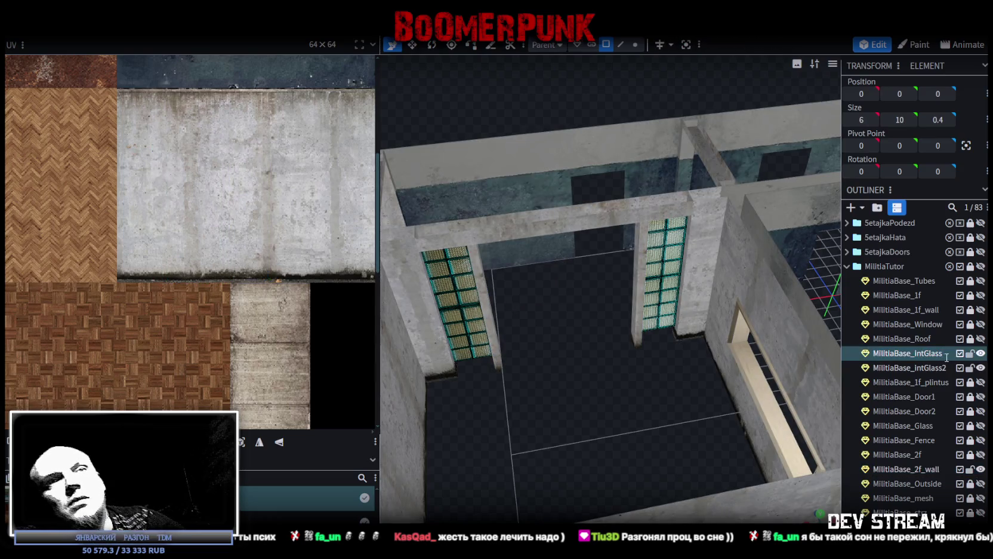
pyautogui.keyDown('ctrl'); pyautogui.click(923, 369); pyautogui.keyUp('ctrl')
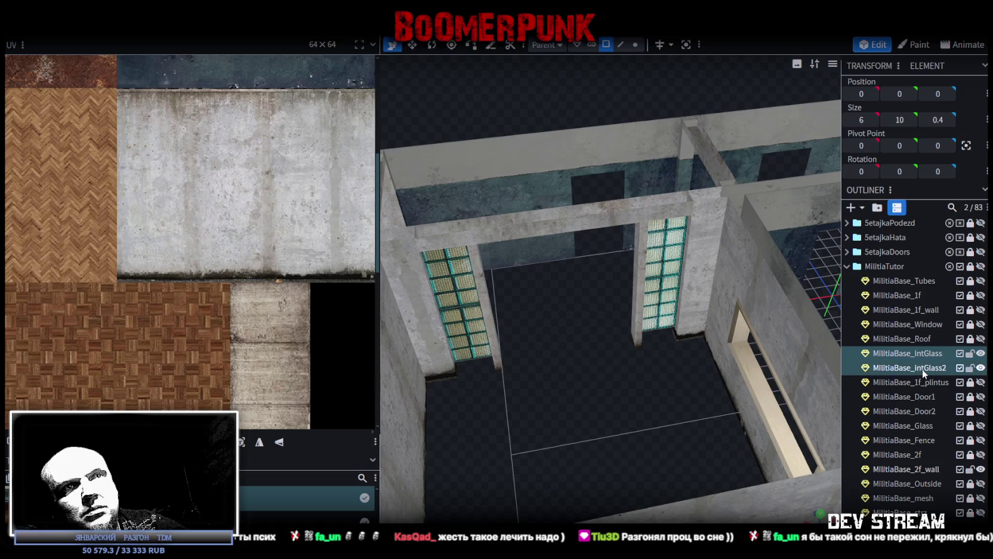
pyautogui.rightClick(923, 369)
pyautogui.click(869, 164)
pyautogui.moveTo(666, 355); pyautogui.dragTo(615, 349)
# - Cycle viewport shading to the red/green face-orientation view
pyautogui.press('z')
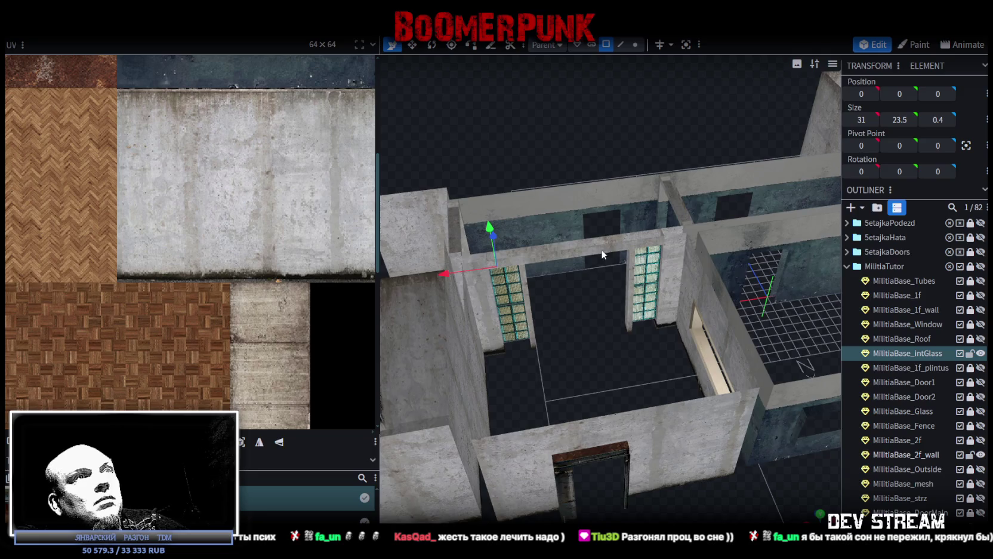
pyautogui.press('z')
pyautogui.press('z')
pyautogui.moveTo(583, 343)
pyautogui.mouseDown()
pyautogui.moveTo(681, 354)
pyautogui.moveTo(809, 334)
pyautogui.moveTo(666, 350)
pyautogui.moveTo(520, 334)
pyautogui.moveTo(629, 340)
pyautogui.mouseUp()
pyautogui.scroll(5, 593, 330)
pyautogui.click(654, 370)
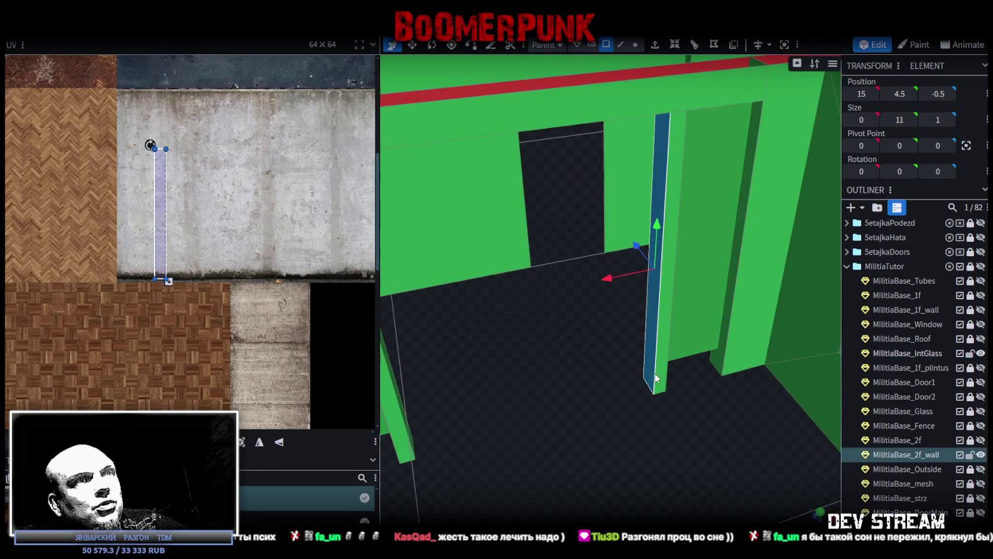
pyautogui.click(652, 427)
pyautogui.moveTo(640, 422)
pyautogui.mouseDown()
pyautogui.moveTo(774, 422)
pyautogui.moveTo(795, 436)
pyautogui.moveTo(770, 438)
pyautogui.mouseUp()
pyautogui.moveTo(724, 435); pyautogui.dragTo(633, 439)
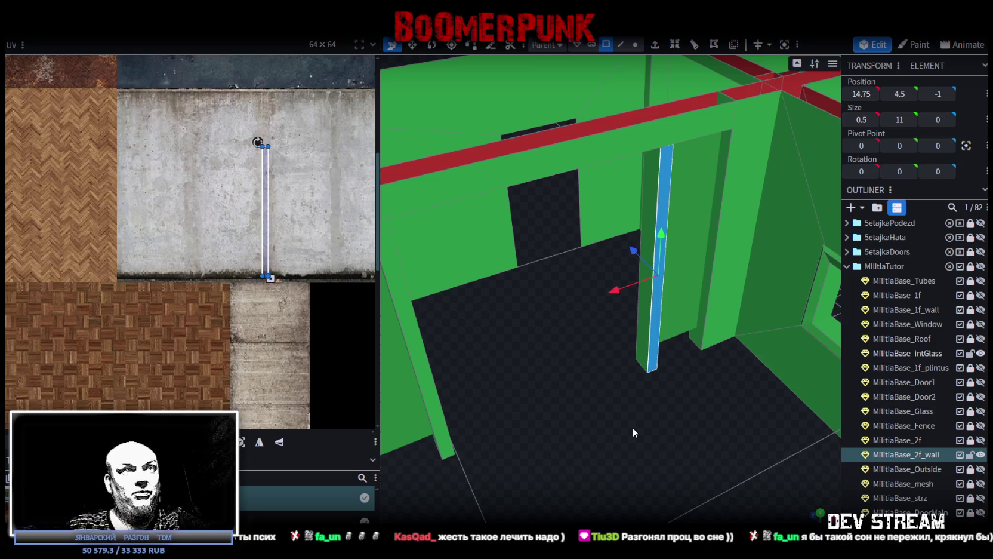
pyautogui.moveTo(622, 352)
pyautogui.mouseDown()
pyautogui.moveTo(625, 426)
pyautogui.moveTo(584, 408)
pyautogui.moveTo(596, 429)
pyautogui.moveTo(610, 406)
pyautogui.moveTo(604, 427)
pyautogui.moveTo(645, 425)
pyautogui.moveTo(574, 252)
pyautogui.moveTo(573, 373)
pyautogui.mouseUp()
pyautogui.click(621, 44)
pyautogui.moveTo(702, 393)
pyautogui.mouseDown()
pyautogui.moveTo(562, 369)
pyautogui.moveTo(669, 371)
pyautogui.moveTo(711, 341)
pyautogui.moveTo(588, 392)
pyautogui.moveTo(627, 408)
pyautogui.mouseUp()
pyautogui.click(662, 366)
pyautogui.scroll(3, 607, 396)
pyautogui.scroll(1, 600, 397)
pyautogui.scroll(2, 595, 400)
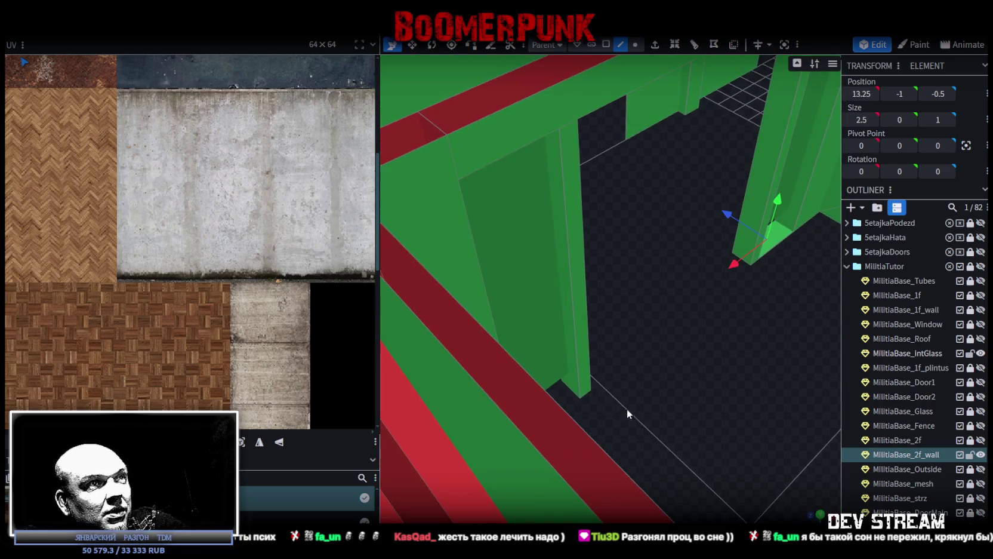
pyautogui.click(566, 385)
pyautogui.moveTo(566, 385)
pyautogui.mouseDown()
pyautogui.moveTo(609, 421)
pyautogui.moveTo(478, 337)
pyautogui.moveTo(597, 384)
pyautogui.moveTo(560, 384)
pyautogui.moveTo(633, 407)
pyautogui.moveTo(611, 391)
pyautogui.mouseUp()
pyautogui.click(483, 339)
pyautogui.click(557, 377)
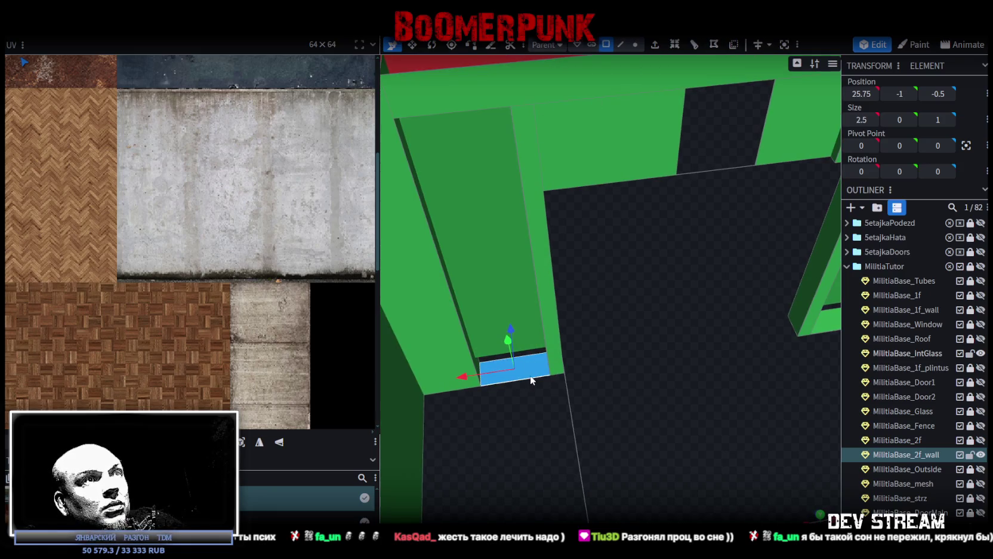
pyautogui.moveTo(721, 385); pyautogui.dragTo(824, 317)
pyautogui.rightClick(778, 326)
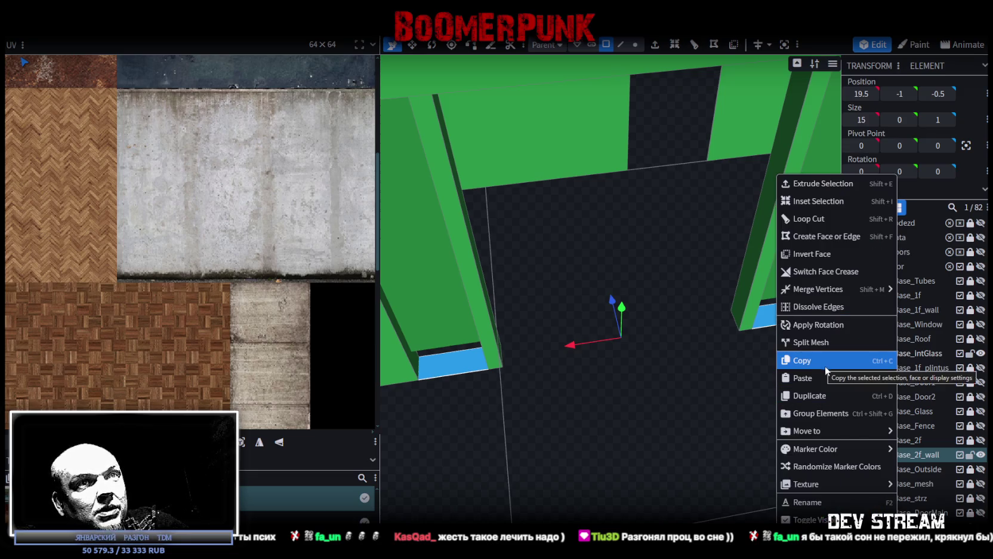
# - Split the selected bottom faces into a new sill mesh, extrude them, and map them onto white concrete
pyautogui.click(820, 343)
pyautogui.moveTo(660, 341)
pyautogui.mouseDown()
pyautogui.moveTo(658, 362)
pyautogui.moveTo(710, 122)
pyautogui.mouseUp()
pyautogui.click(655, 44)
pyautogui.moveTo(638, 285)
pyautogui.mouseDown()
pyautogui.moveTo(671, 376)
pyautogui.moveTo(717, 357)
pyautogui.moveTo(715, 393)
pyautogui.moveTo(658, 407)
pyautogui.moveTo(662, 421)
pyautogui.mouseUp()
pyautogui.scroll(-3, 24, 129)
pyautogui.scroll(-2, 60, 171)
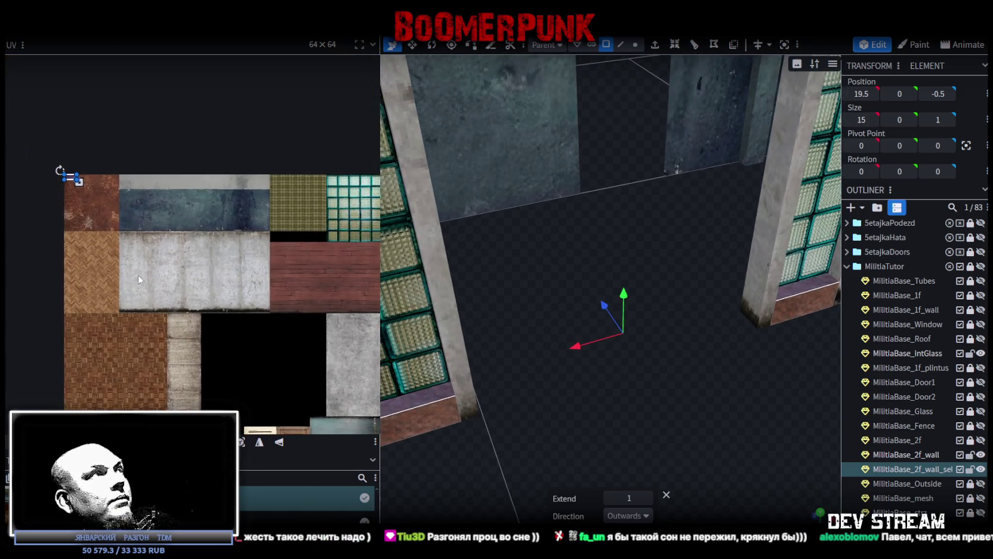
pyautogui.scroll(2, 78, 182)
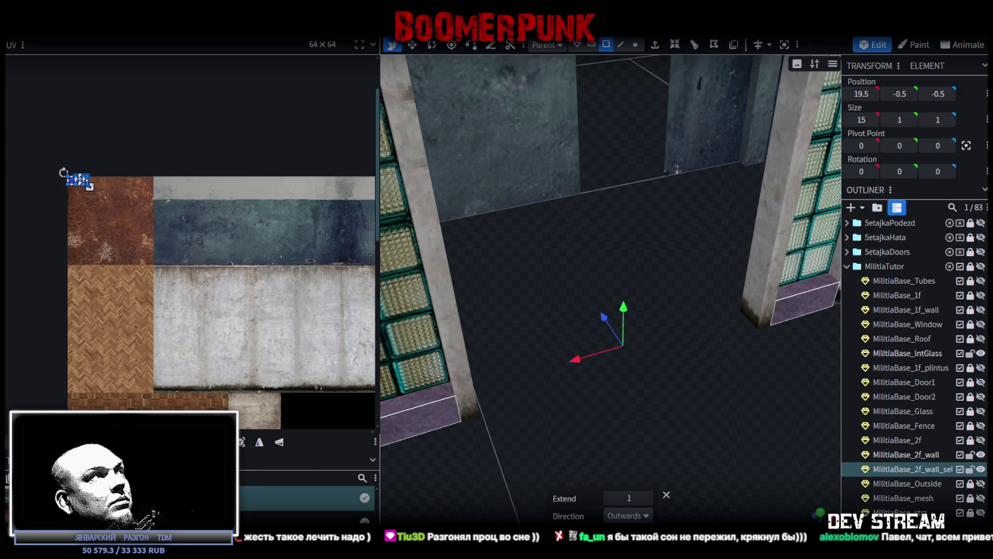
pyautogui.moveTo(79, 179); pyautogui.dragTo(230, 368)
# - Remap the new strip's faces, shifting the front face onto the concrete's lower edge
pyautogui.moveTo(511, 445)
pyautogui.mouseDown()
pyautogui.moveTo(813, 485)
pyautogui.moveTo(745, 385)
pyautogui.mouseUp()
pyautogui.click(576, 458)
pyautogui.click(747, 385)
pyautogui.moveTo(507, 393); pyautogui.dragTo(515, 316)
pyautogui.moveTo(687, 393); pyautogui.dragTo(711, 421)
pyautogui.click(713, 423)
pyautogui.scroll(2, 208, 370)
pyautogui.moveTo(239, 411); pyautogui.dragTo(128, 372, button='middle')
pyautogui.moveTo(110, 287)
pyautogui.mouseDown()
pyautogui.moveTo(212, 312)
pyautogui.moveTo(255, 309)
pyautogui.mouseUp()
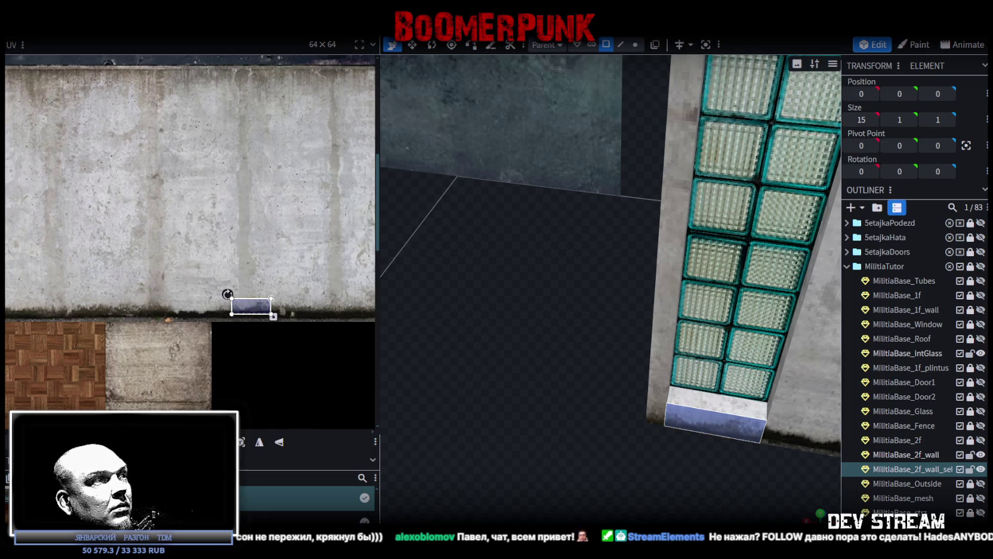
# - Remap the first sill face onto another concrete area and select the wall strip beside the glass
pyautogui.moveTo(643, 462)
pyautogui.mouseDown()
pyautogui.moveTo(777, 449)
pyautogui.moveTo(578, 373)
pyautogui.moveTo(565, 338)
pyautogui.mouseUp()
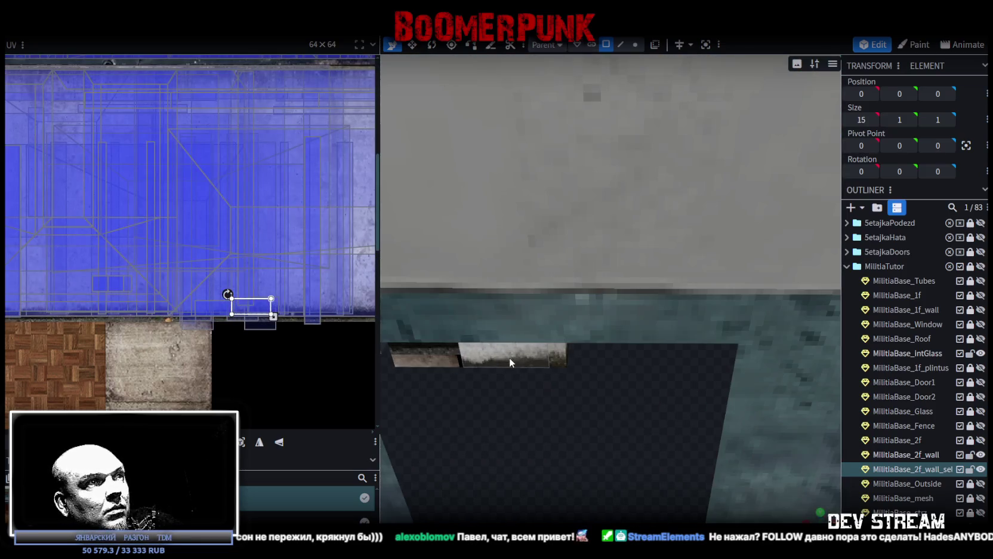
pyautogui.click(509, 357)
pyautogui.moveTo(250, 306); pyautogui.dragTo(331, 306)
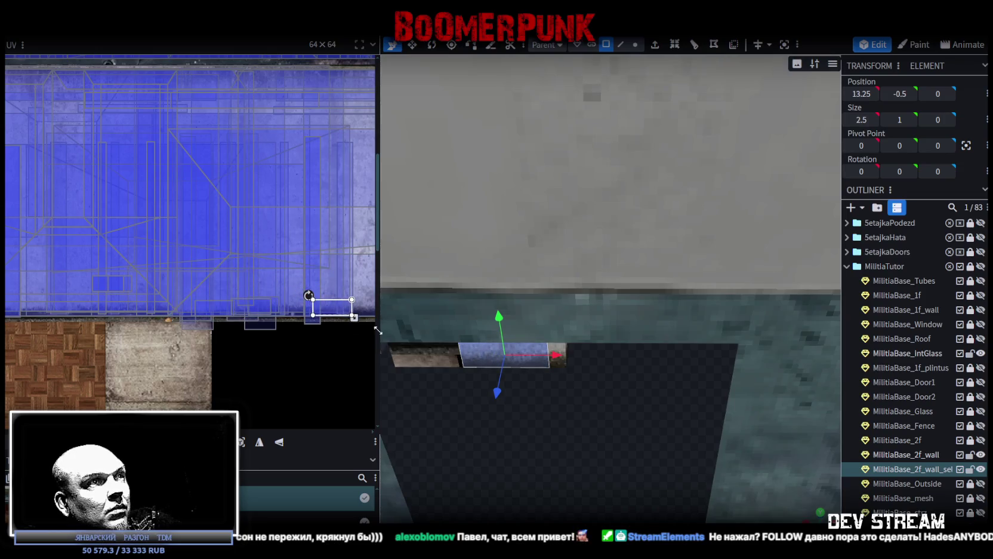
pyautogui.moveTo(524, 450)
pyautogui.mouseDown()
pyautogui.moveTo(512, 438)
pyautogui.moveTo(515, 466)
pyautogui.moveTo(733, 409)
pyautogui.moveTo(514, 460)
pyautogui.moveTo(540, 456)
pyautogui.moveTo(554, 434)
pyautogui.mouseUp()
pyautogui.click(554, 434)
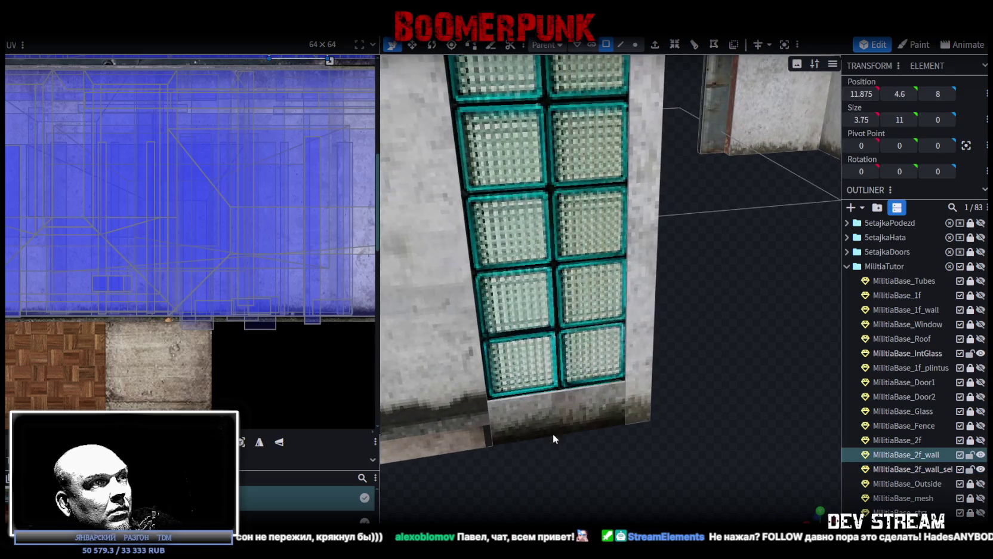
# - Nudge the sill's bottom-face texture down and remap the strip's side face onto cleaner concrete
pyautogui.moveTo(690, 430); pyautogui.dragTo(611, 467)
pyautogui.scroll(3, 611, 468)
pyautogui.scroll(-3, 592, 465)
pyautogui.click(524, 343)
pyautogui.moveTo(625, 373); pyautogui.dragTo(394, 330)
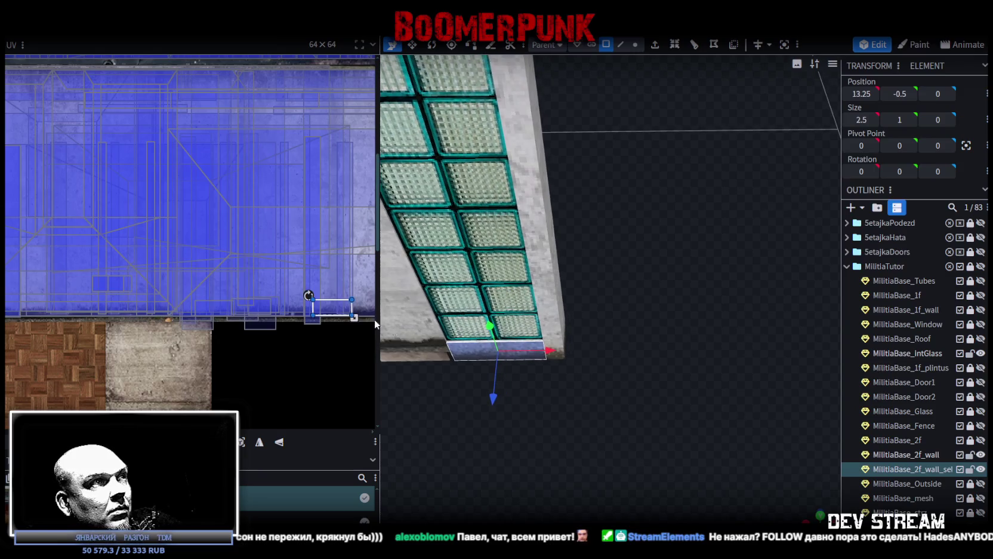
pyautogui.moveTo(335, 310); pyautogui.dragTo(335, 314)
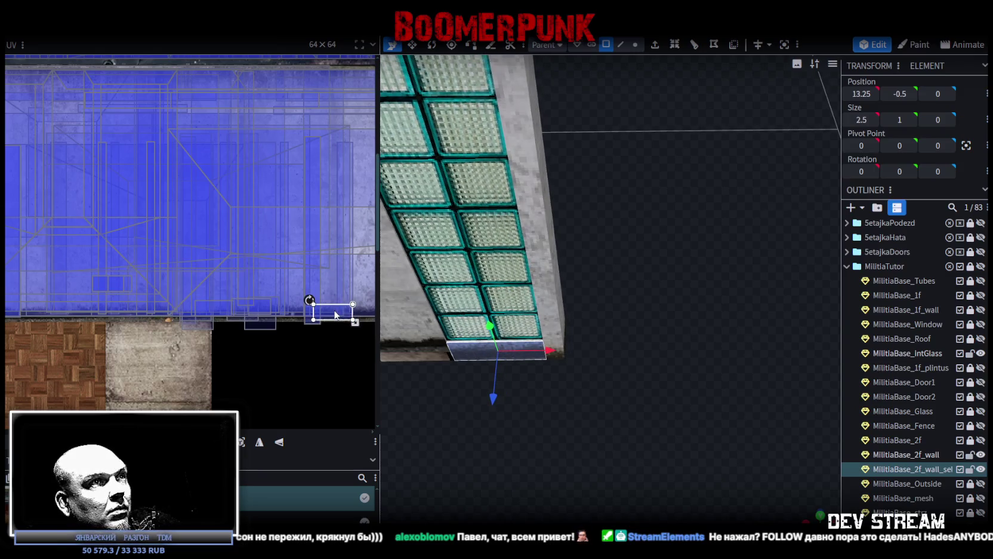
pyautogui.moveTo(672, 404); pyautogui.dragTo(537, 358)
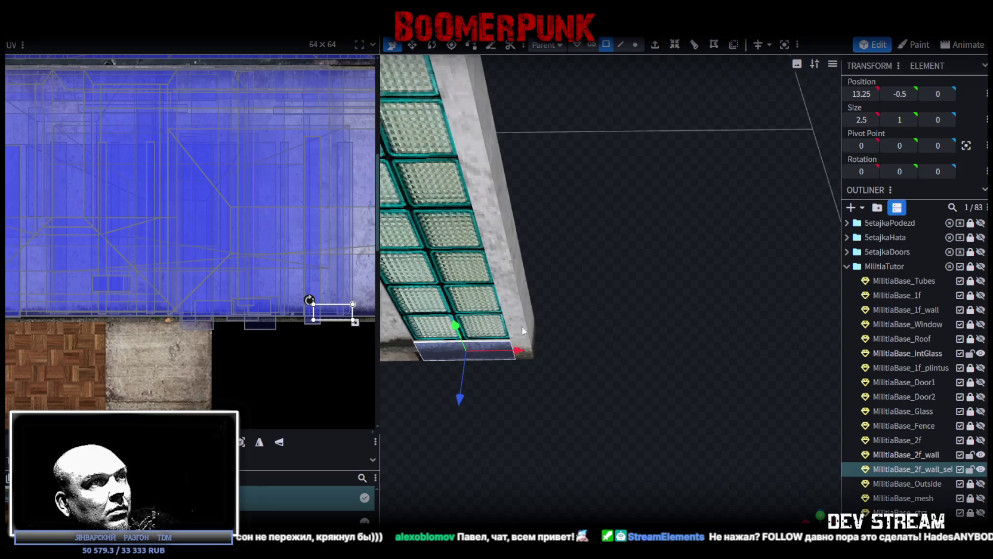
pyautogui.click(495, 251)
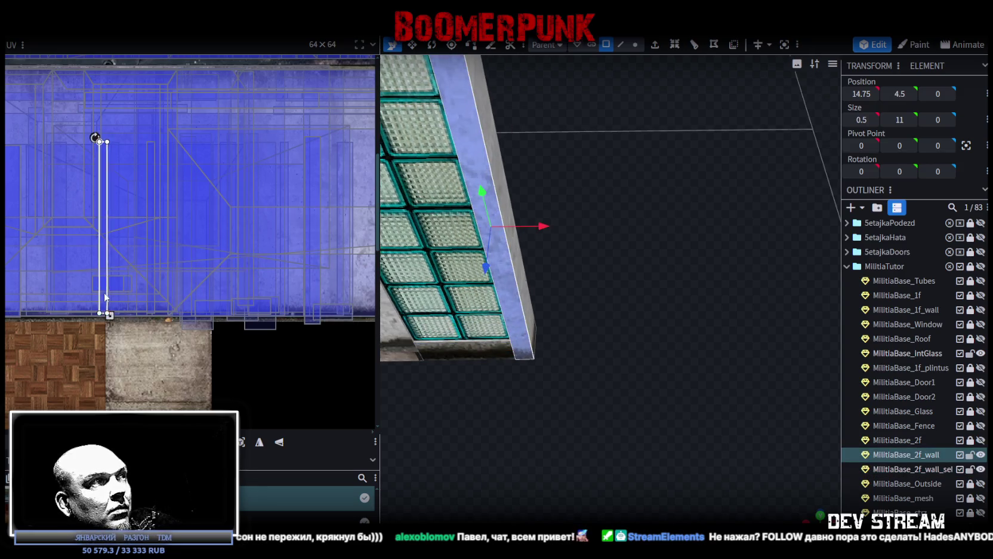
pyautogui.moveTo(103, 297); pyautogui.dragTo(294, 303)
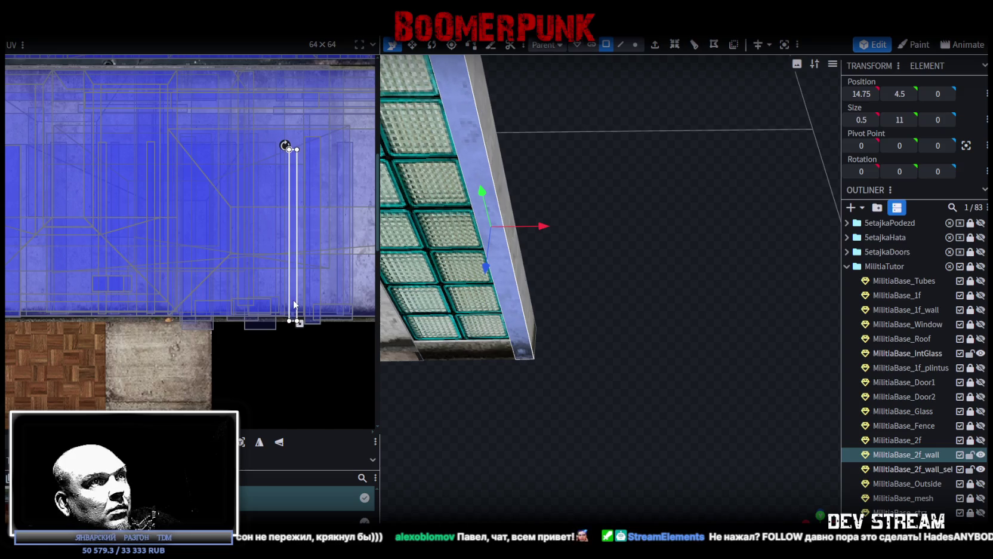
# - On the other glass-block window, shift the sill and vertical strip textures to the right
pyautogui.moveTo(602, 459); pyautogui.dragTo(634, 423)
pyautogui.scroll(3, 778, 345)
pyautogui.click(774, 315)
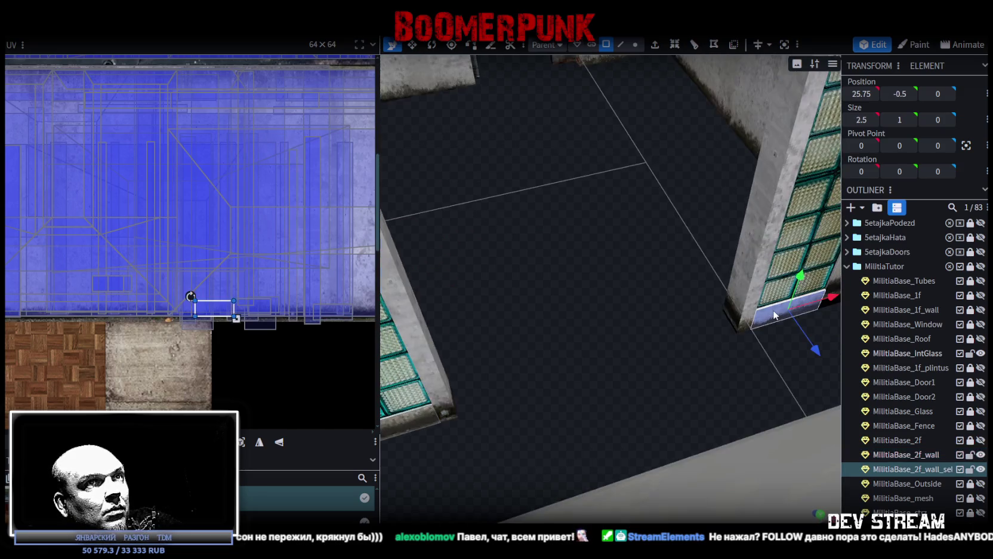
pyautogui.moveTo(224, 309); pyautogui.dragTo(327, 315)
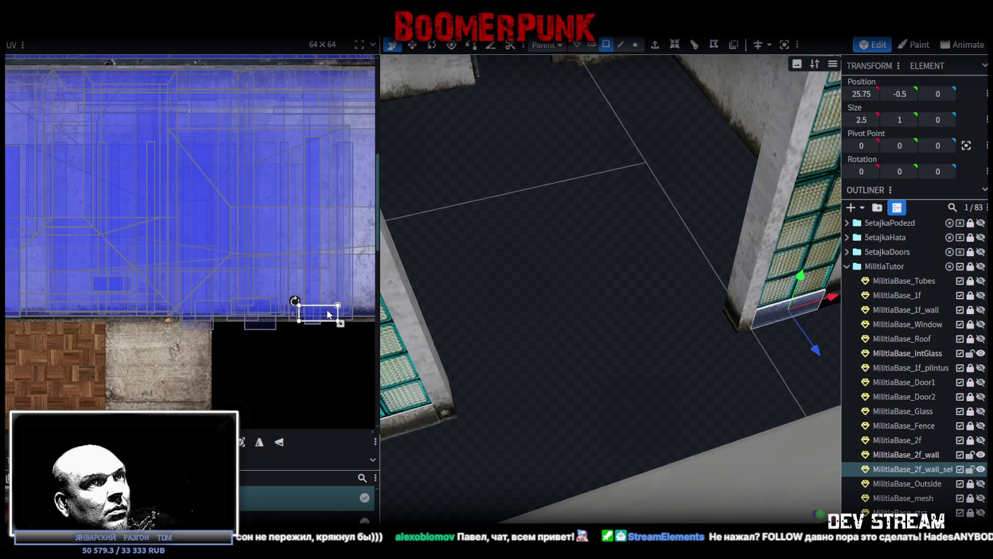
pyautogui.moveTo(567, 383)
pyautogui.mouseDown()
pyautogui.moveTo(437, 384)
pyautogui.moveTo(514, 383)
pyautogui.moveTo(633, 341)
pyautogui.mouseUp()
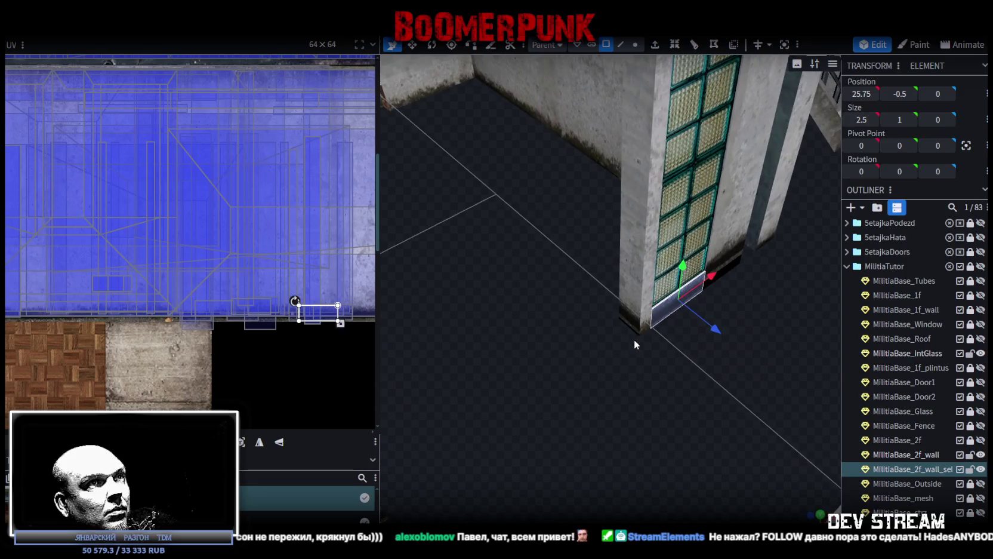
pyautogui.click(644, 319)
pyautogui.moveTo(103, 299); pyautogui.dragTo(202, 315)
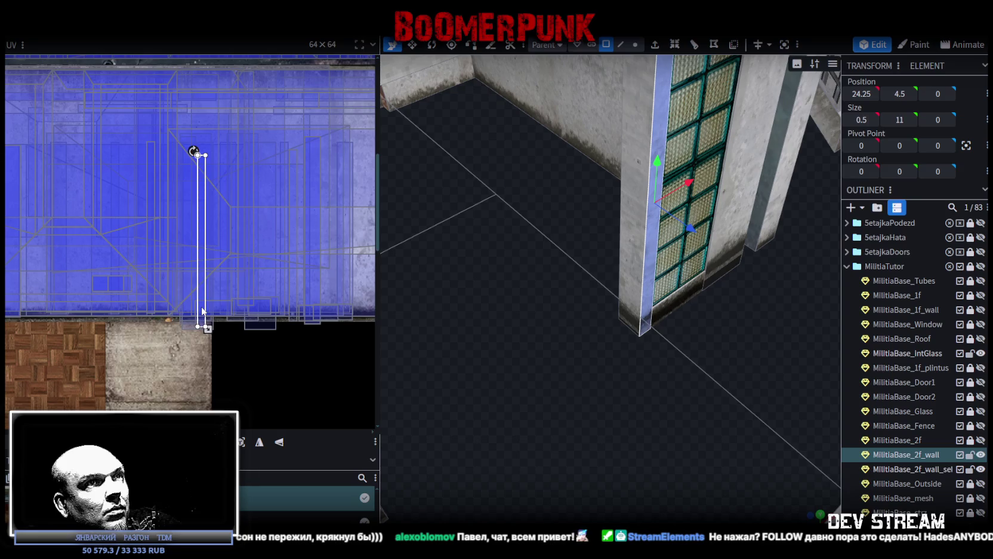
# - Move the window sill's texture area right, then select the vertical strip beside the window
pyautogui.moveTo(412, 401)
pyautogui.mouseDown()
pyautogui.moveTo(581, 412)
pyautogui.moveTo(624, 397)
pyautogui.mouseUp()
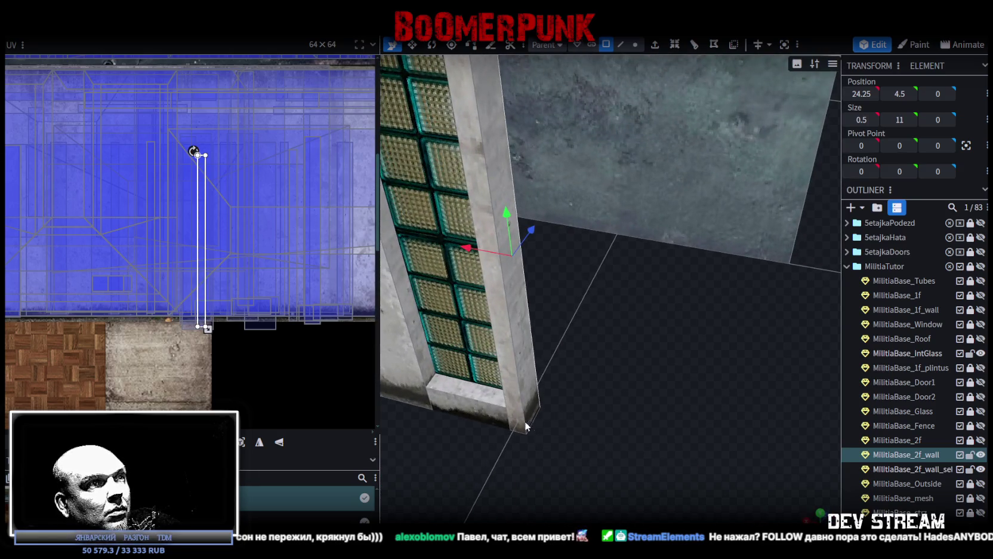
pyautogui.press('Down')
pyautogui.moveTo(526, 425); pyautogui.dragTo(491, 464)
pyautogui.scroll(2, 506, 457)
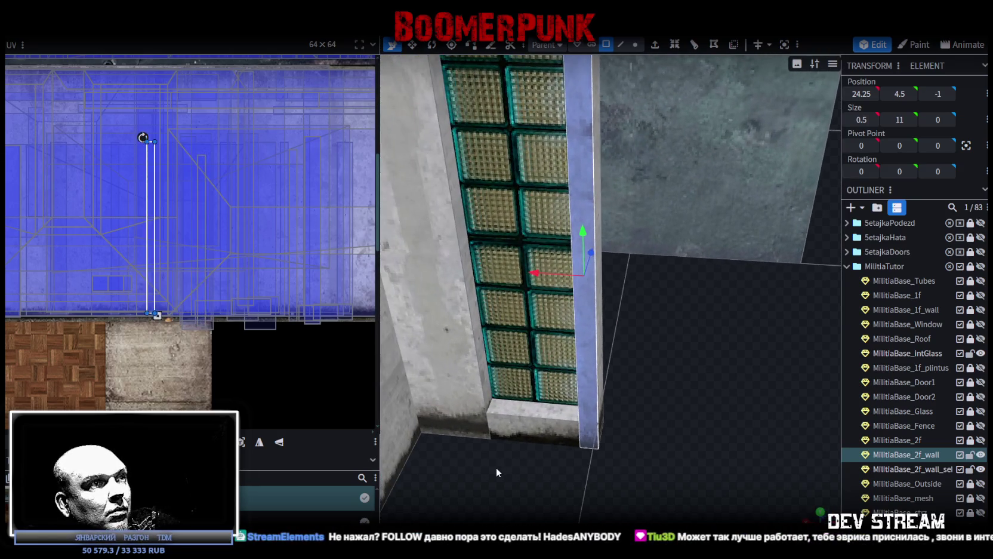
pyautogui.click(526, 427)
pyautogui.moveTo(220, 311); pyautogui.dragTo(368, 318)
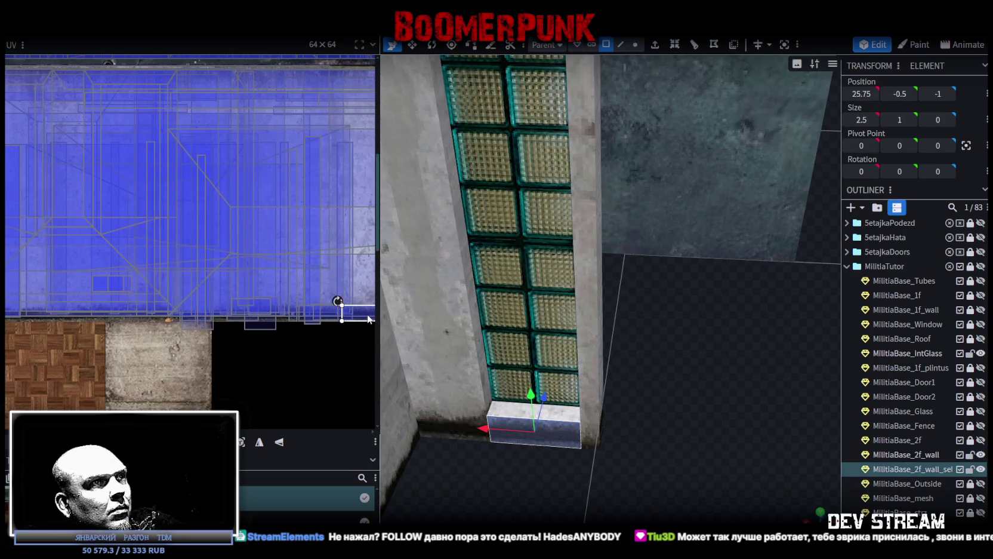
pyautogui.click(592, 438)
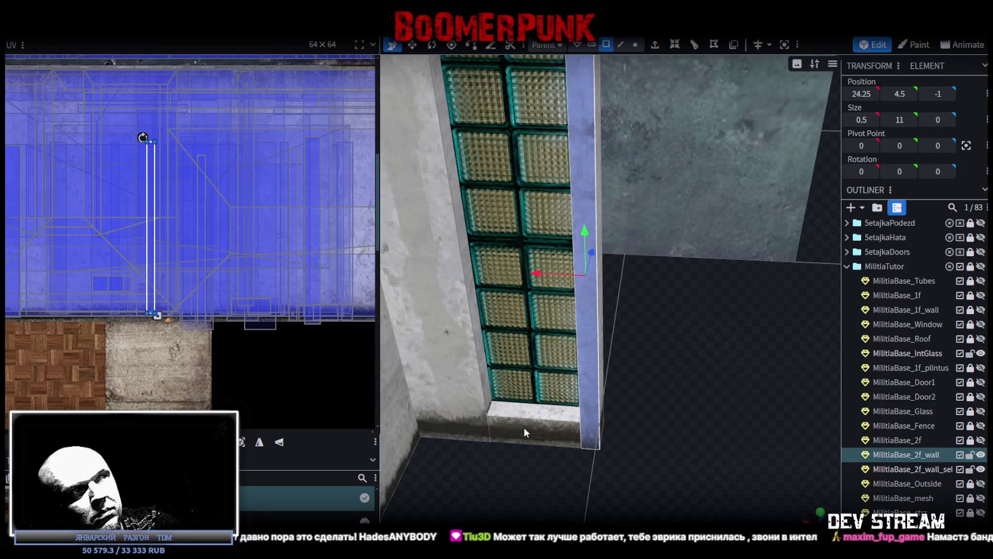
# - Nudge the sill texture up and shift the opposite window's right strip texture slightly up-right
pyautogui.moveTo(679, 469)
pyautogui.mouseDown()
pyautogui.moveTo(556, 454)
pyautogui.moveTo(420, 487)
pyautogui.moveTo(400, 475)
pyautogui.moveTo(426, 479)
pyautogui.moveTo(659, 417)
pyautogui.moveTo(657, 444)
pyautogui.moveTo(632, 450)
pyautogui.moveTo(497, 376)
pyautogui.mouseUp()
pyautogui.click(497, 376)
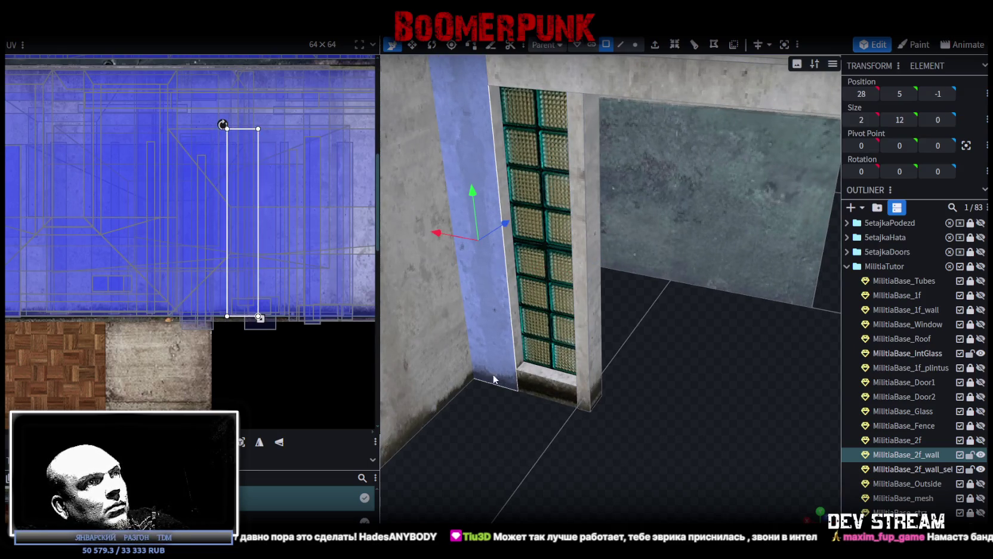
pyautogui.click(544, 388)
pyautogui.moveTo(357, 315); pyautogui.dragTo(357, 310)
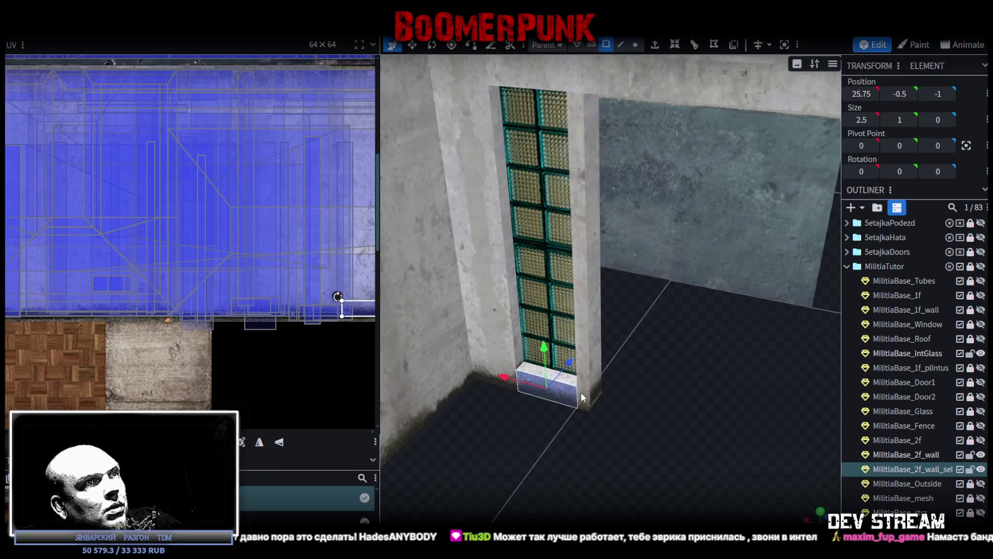
pyautogui.click(359, 290)
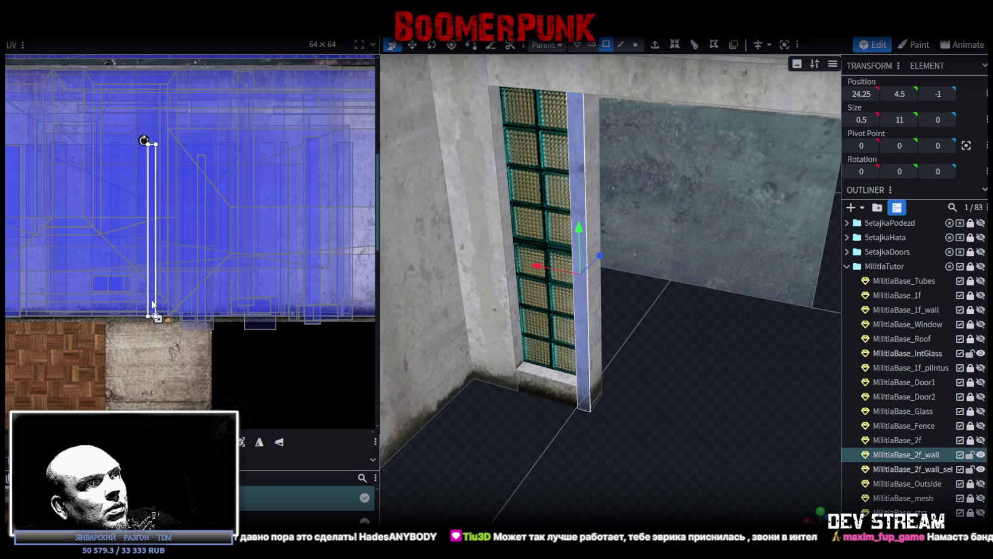
pyautogui.click(600, 374)
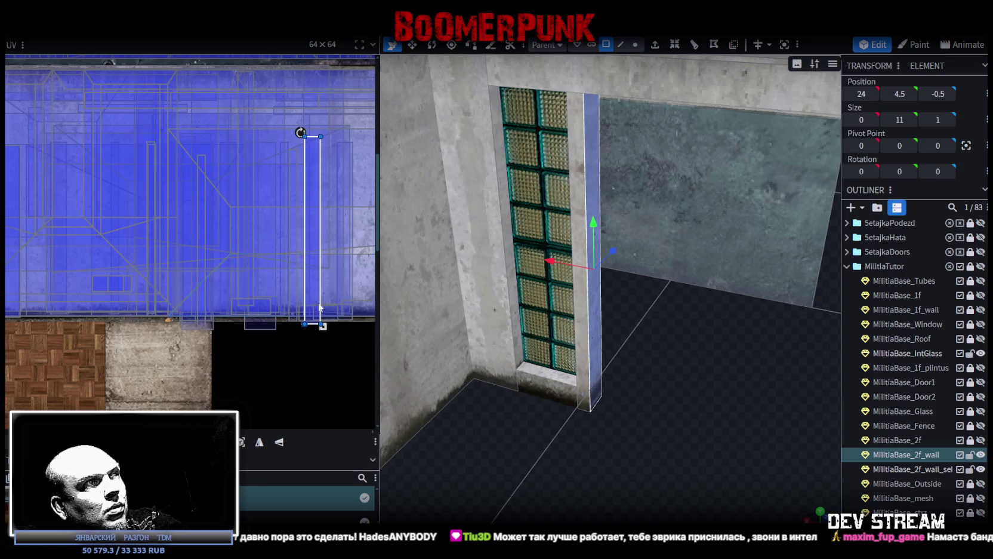
pyautogui.moveTo(740, 459)
pyautogui.mouseDown()
pyautogui.moveTo(665, 417)
pyautogui.moveTo(654, 388)
pyautogui.moveTo(631, 387)
pyautogui.mouseUp()
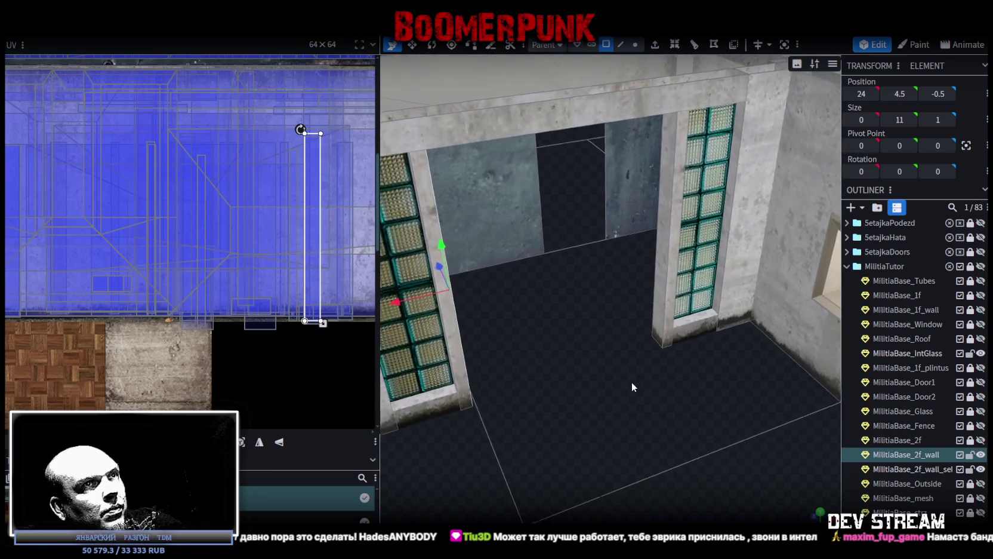
pyautogui.click(745, 300)
pyautogui.moveTo(191, 299); pyautogui.dragTo(198, 295)
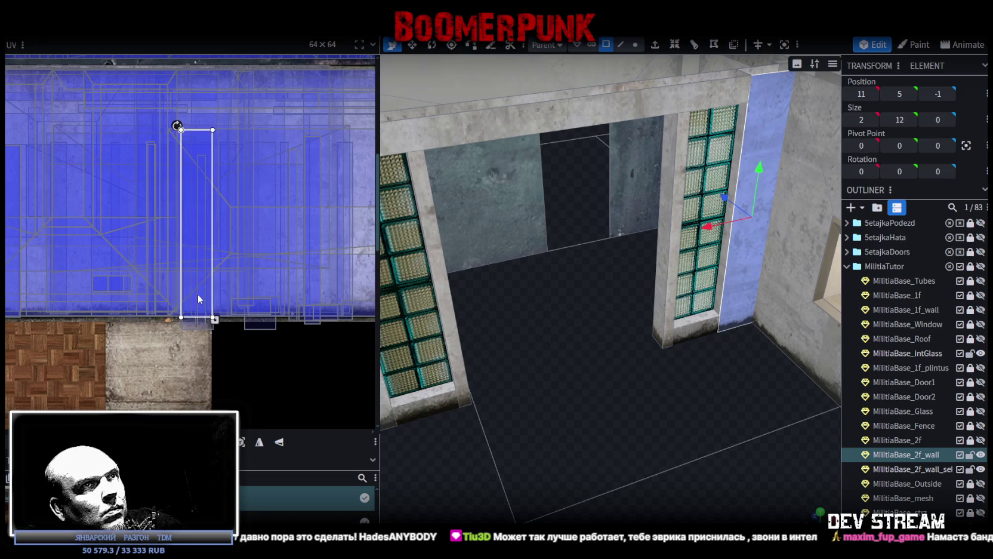
pyautogui.click(681, 336)
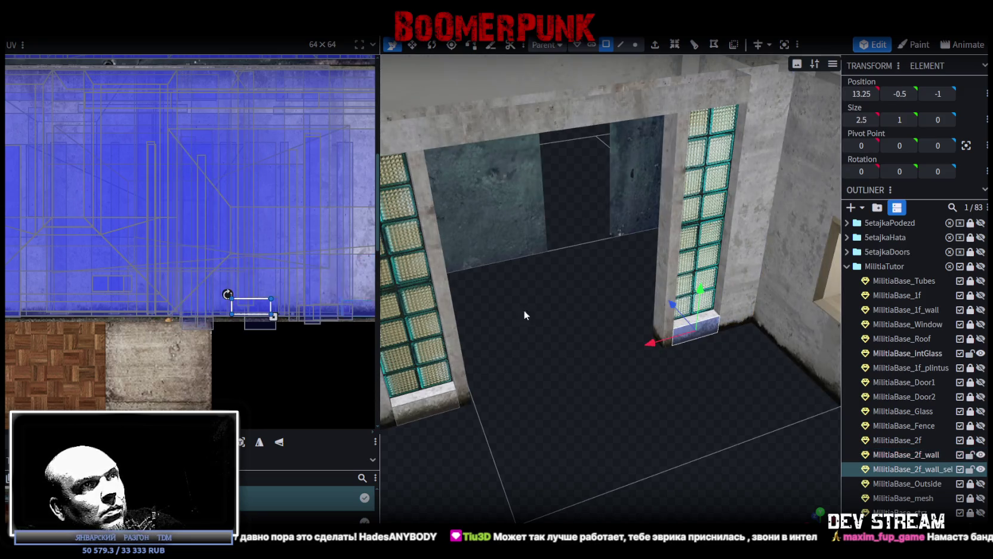
# - Shift the texture of the strip left of the glass to the right
pyautogui.click(667, 325)
pyautogui.moveTo(145, 292); pyautogui.dragTo(218, 294)
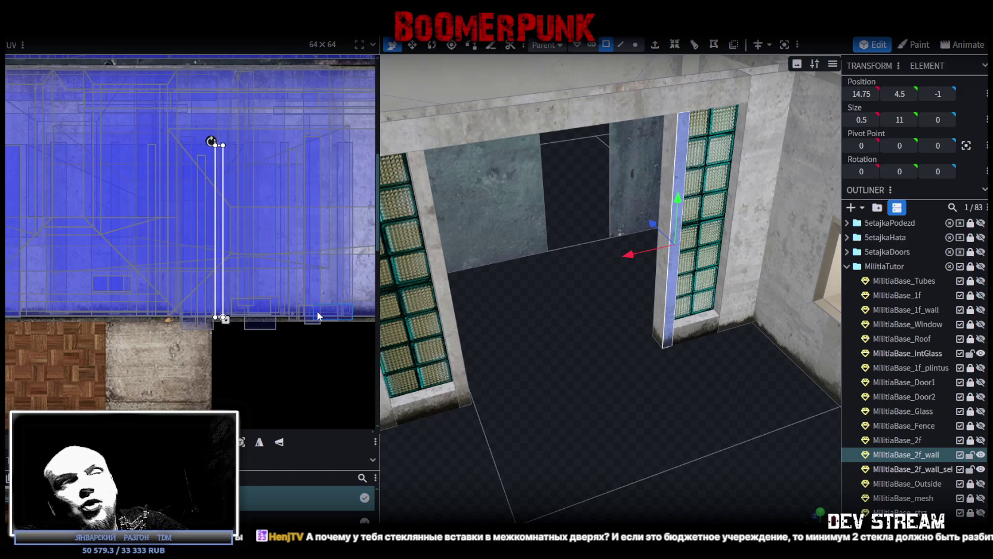
pyautogui.scroll(3, 638, 416)
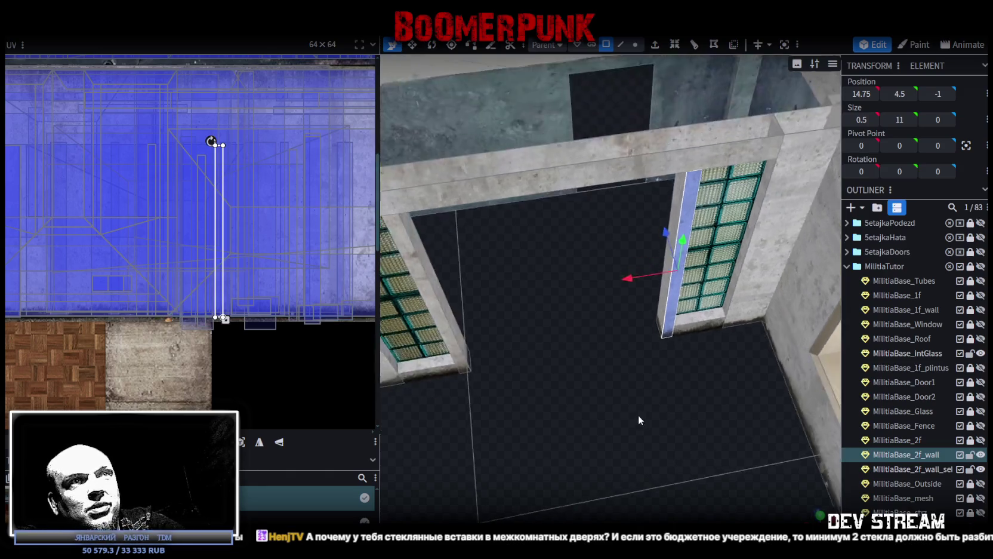
pyautogui.scroll(1, 647, 392)
pyautogui.moveTo(647, 391); pyautogui.dragTo(637, 413)
pyautogui.click(705, 364)
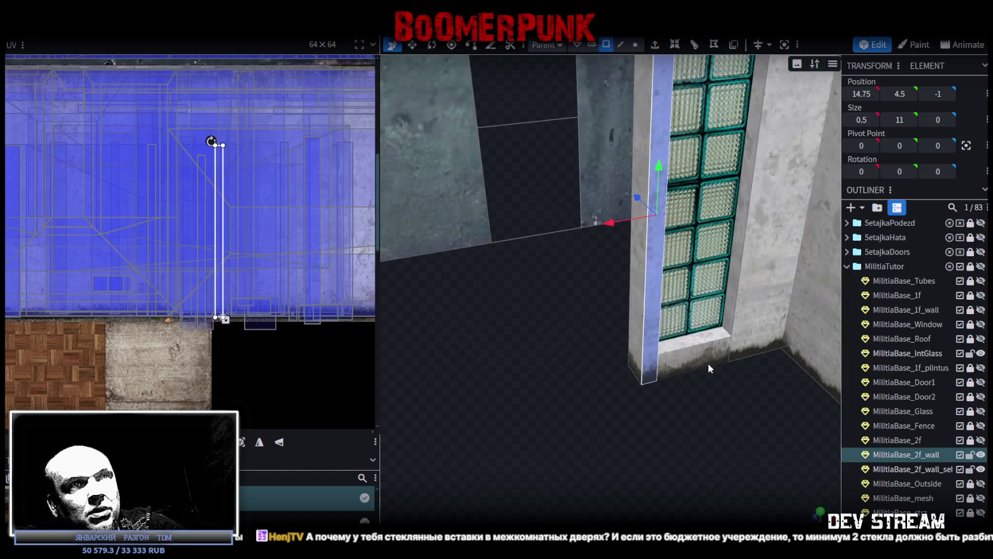
# - Reselect the tall wall strip beside the glass blocks and raise its UV edge slightly
pyautogui.hotkey('ctrl', 'z')
pyautogui.moveTo(721, 419)
pyautogui.mouseDown()
pyautogui.moveTo(671, 432)
pyautogui.moveTo(639, 350)
pyautogui.mouseUp()
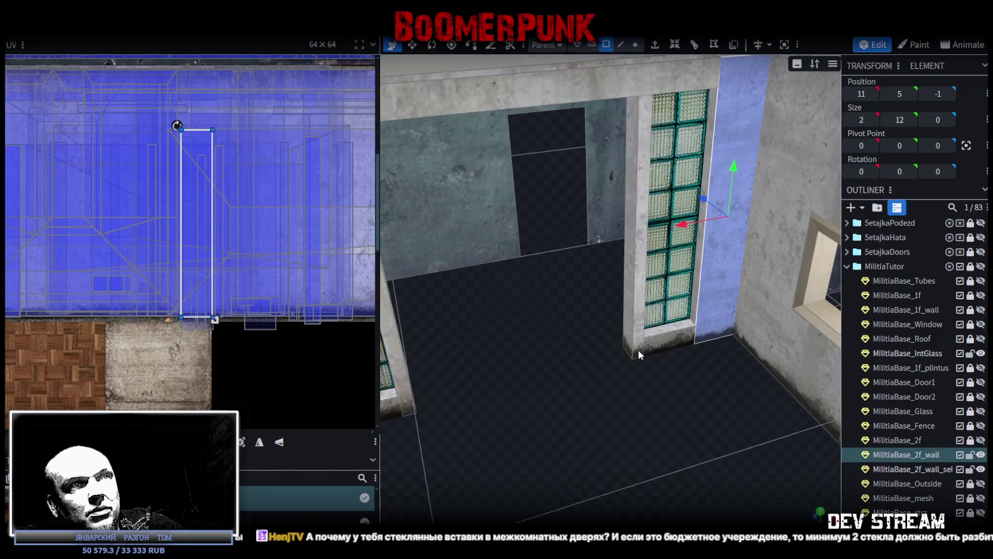
pyautogui.scroll(3, 298, 290)
pyautogui.scroll(2, 229, 307)
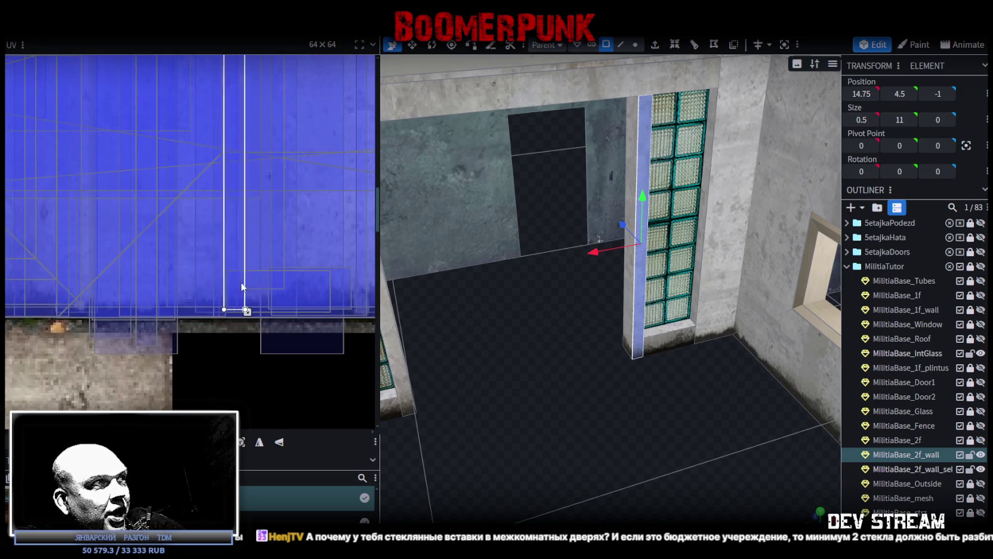
pyautogui.moveTo(241, 290); pyautogui.dragTo(242, 288)
pyautogui.scroll(-3, 562, 371)
# - Save the project as Build0Tutor.bbmodel
pyautogui.moveTo(562, 371)
pyautogui.mouseDown()
pyautogui.moveTo(741, 378)
pyautogui.moveTo(690, 421)
pyautogui.moveTo(508, 373)
pyautogui.moveTo(547, 355)
pyautogui.moveTo(562, 391)
pyautogui.mouseUp()
pyautogui.hotkey('ctrl', 's')
pyautogui.click(442, 343)
# - Move the first sill's texture region onto the concrete and mirror it with Mirror Y
pyautogui.scroll(3, 511, 332)
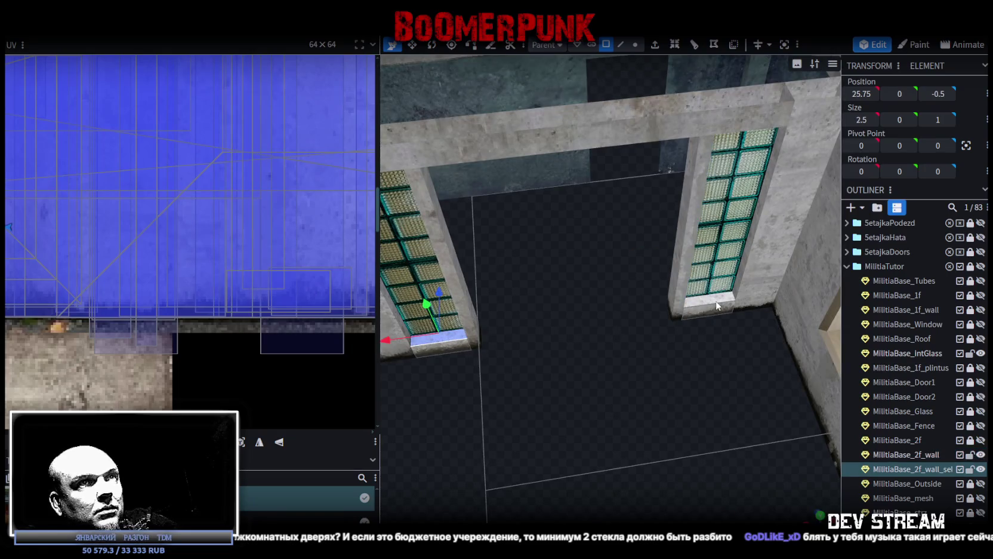
pyautogui.moveTo(55, 245)
pyautogui.mouseDown()
pyautogui.moveTo(267, 247)
pyautogui.moveTo(293, 271)
pyautogui.moveTo(269, 212)
pyautogui.moveTo(235, 322)
pyautogui.moveTo(167, 135)
pyautogui.moveTo(147, 124)
pyautogui.mouseUp()
pyautogui.scroll(-3, 268, 212)
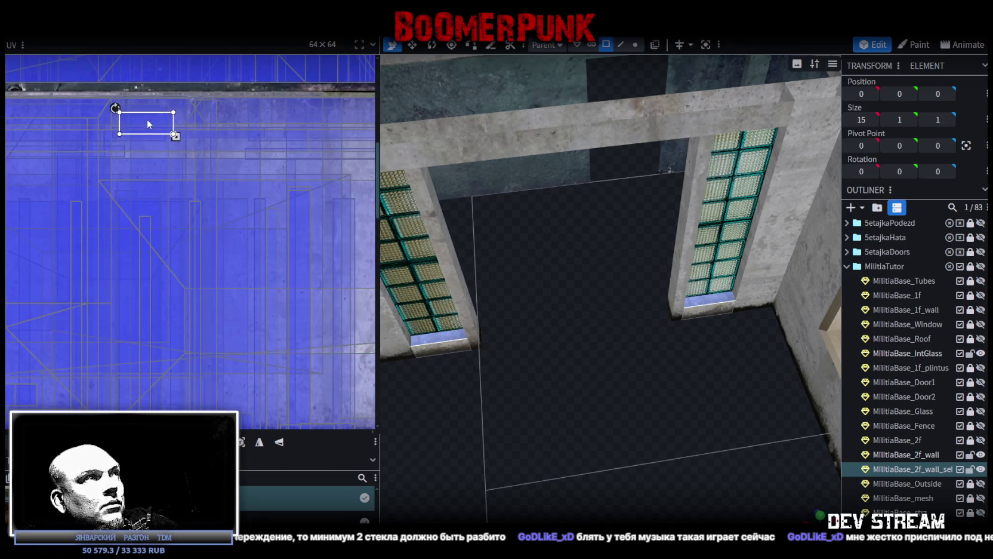
pyautogui.moveTo(152, 119); pyautogui.dragTo(154, 121)
pyautogui.moveTo(632, 399); pyautogui.dragTo(894, 396)
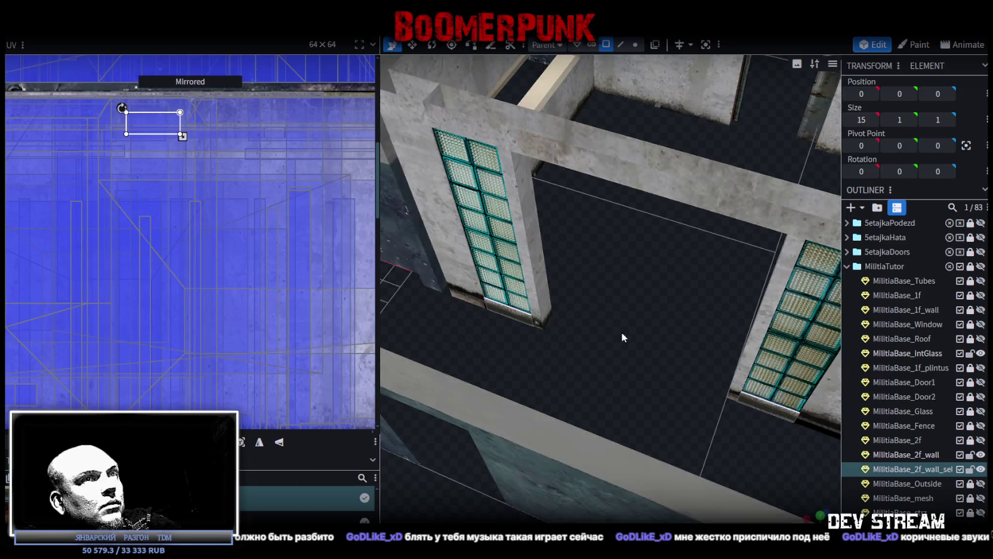
pyautogui.scroll(3, 354, 328)
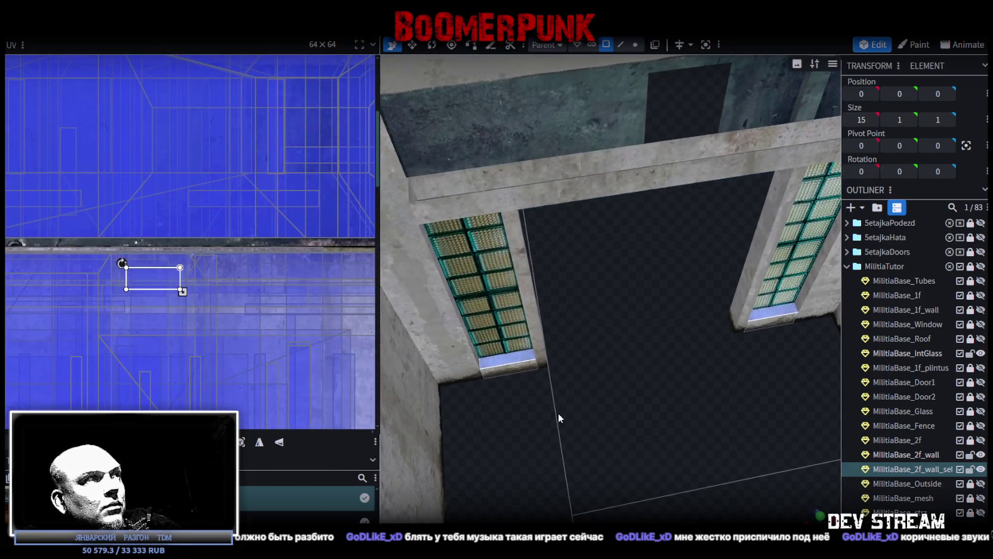
pyautogui.moveTo(162, 283)
pyautogui.mouseDown()
pyautogui.moveTo(166, 260)
pyautogui.moveTo(169, 271)
pyautogui.mouseUp()
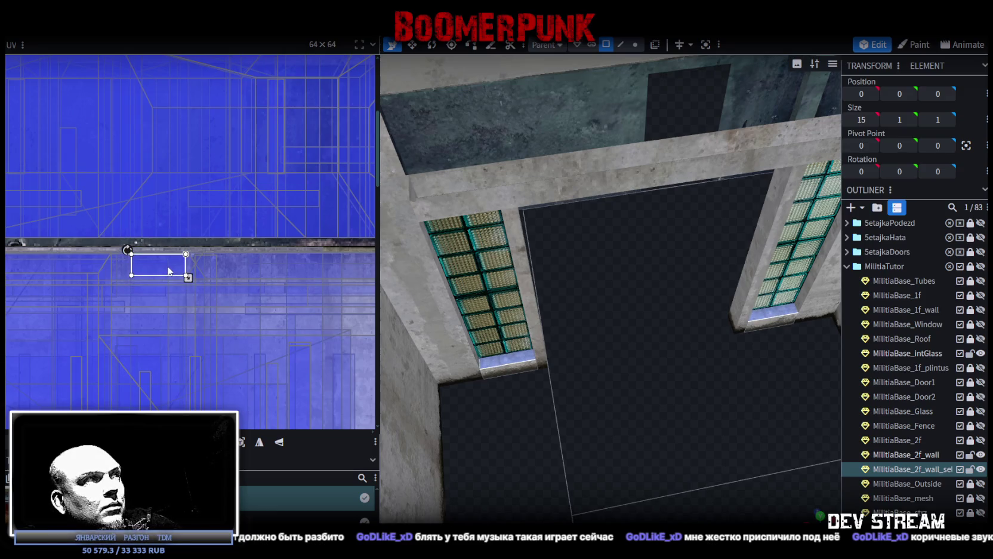
pyautogui.click(279, 442)
# - Shift the other window sill's texture region to the right
pyautogui.click(514, 370)
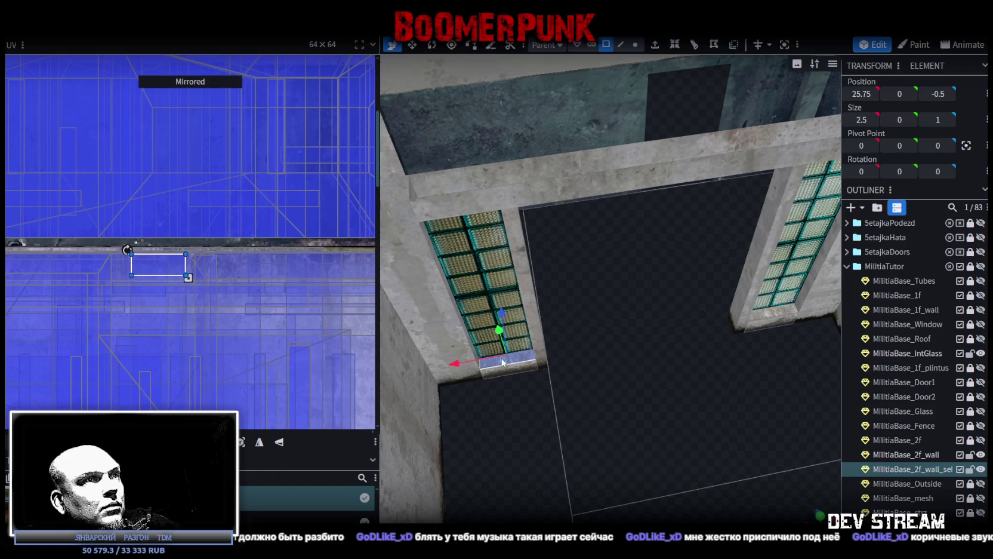
pyautogui.moveTo(177, 259); pyautogui.dragTo(305, 270)
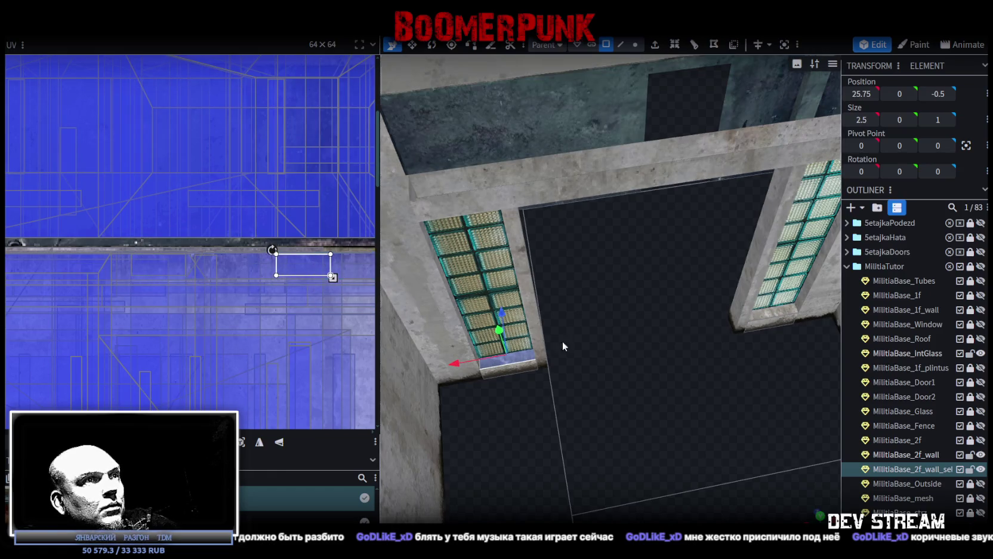
pyautogui.scroll(-5, 897, 486)
pyautogui.moveTo(717, 454)
pyautogui.mouseDown()
pyautogui.moveTo(691, 419)
pyautogui.moveTo(625, 400)
pyautogui.mouseUp()
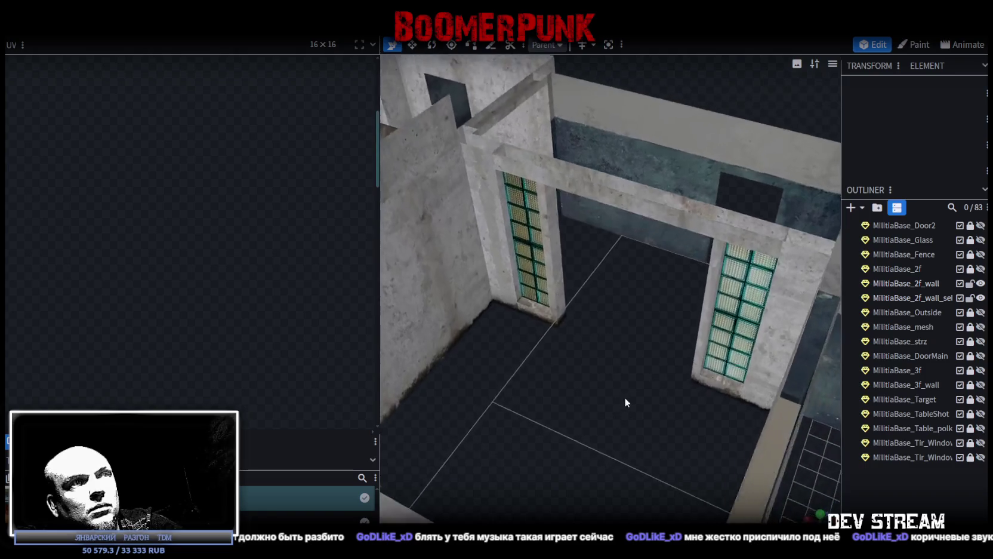
# - Select the main wall mesh and its open window frame
pyautogui.scroll(-3, 651, 384)
pyautogui.scroll(-3, 663, 396)
pyautogui.moveTo(735, 470); pyautogui.dragTo(561, 437)
pyautogui.scroll(3, 578, 384)
pyautogui.scroll(2, 594, 327)
pyautogui.click(594, 326)
pyautogui.moveTo(617, 407)
pyautogui.mouseDown()
pyautogui.moveTo(821, 432)
pyautogui.moveTo(595, 359)
pyautogui.moveTo(632, 329)
pyautogui.moveTo(613, 340)
pyautogui.mouseUp()
pyautogui.scroll(2, 632, 328)
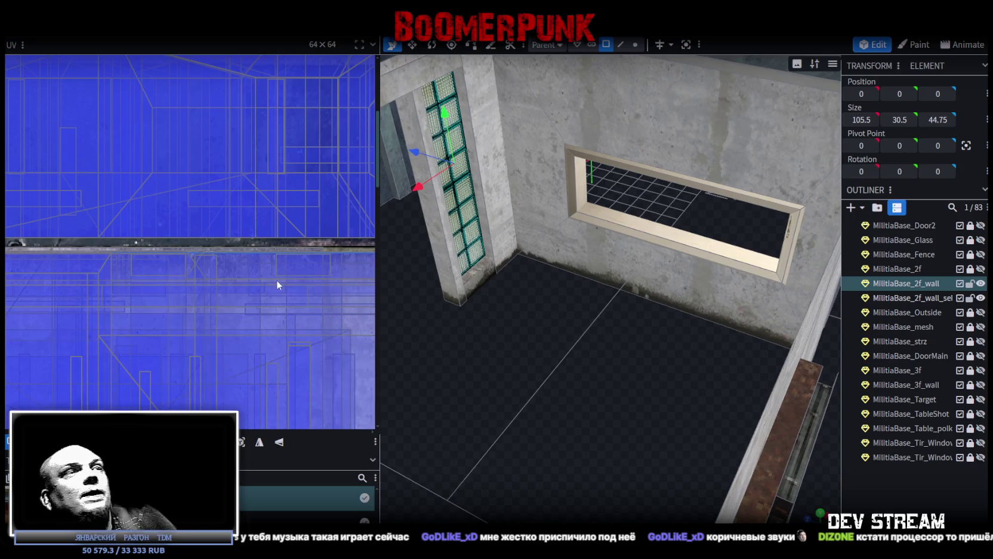
pyautogui.scroll(-3, 251, 280)
pyautogui.scroll(-2, 251, 280)
pyautogui.scroll(2, 266, 348)
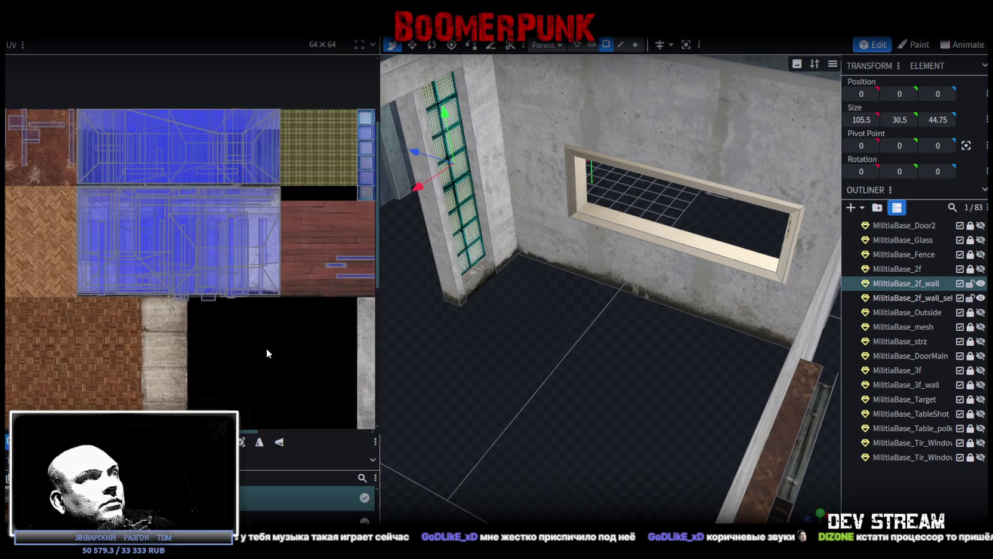
pyautogui.scroll(1, 271, 258)
pyautogui.scroll(-2, 271, 263)
pyautogui.moveTo(584, 339)
pyautogui.mouseDown()
pyautogui.moveTo(569, 350)
pyautogui.moveTo(580, 357)
pyautogui.moveTo(545, 350)
pyautogui.moveTo(586, 353)
pyautogui.moveTo(592, 394)
pyautogui.moveTo(528, 389)
pyautogui.moveTo(537, 358)
pyautogui.mouseUp()
pyautogui.click(555, 194)
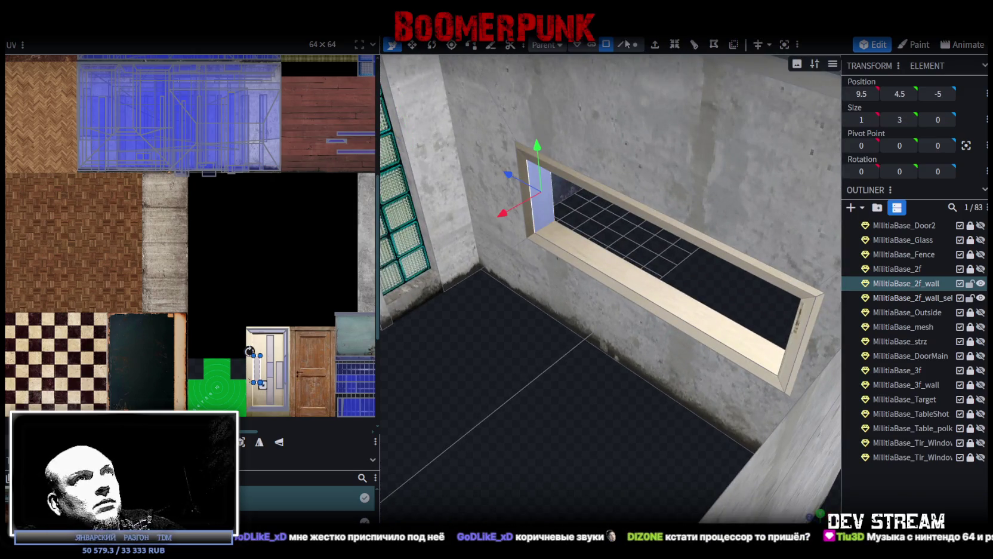
# - Fill the window opening with a 3-by-10 face bridging the two inner frame edges
pyautogui.click(621, 44)
pyautogui.click(542, 206)
pyautogui.moveTo(567, 268)
pyautogui.mouseDown()
pyautogui.moveTo(593, 338)
pyautogui.moveTo(541, 342)
pyautogui.moveTo(573, 329)
pyautogui.mouseUp()
pyautogui.moveTo(564, 386); pyautogui.dragTo(777, 231)
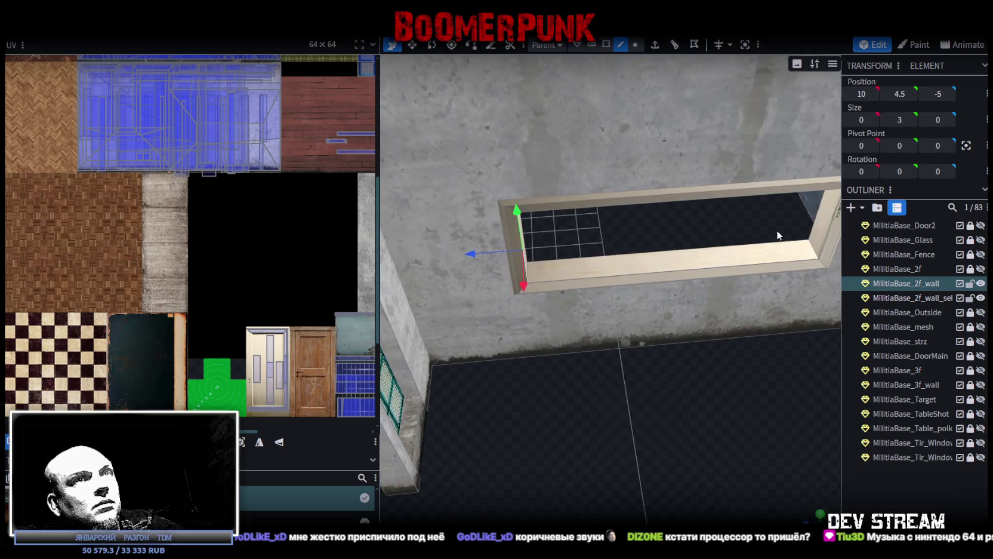
pyautogui.keyDown('shift'); pyautogui.click(830, 232); pyautogui.keyUp('shift')
pyautogui.press('f')
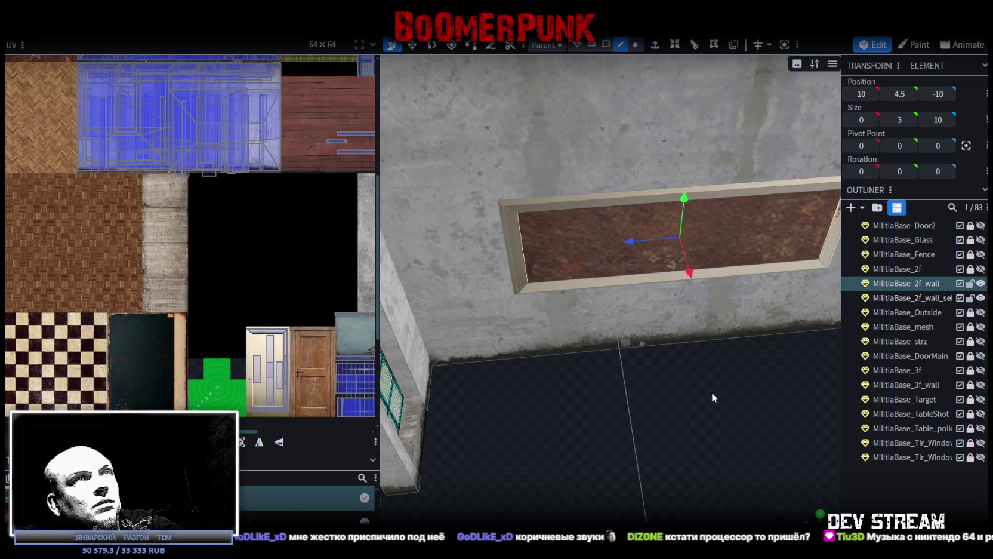
pyautogui.moveTo(712, 396); pyautogui.dragTo(687, 382)
pyautogui.click(606, 45)
pyautogui.click(711, 252)
pyautogui.rightClick(710, 252)
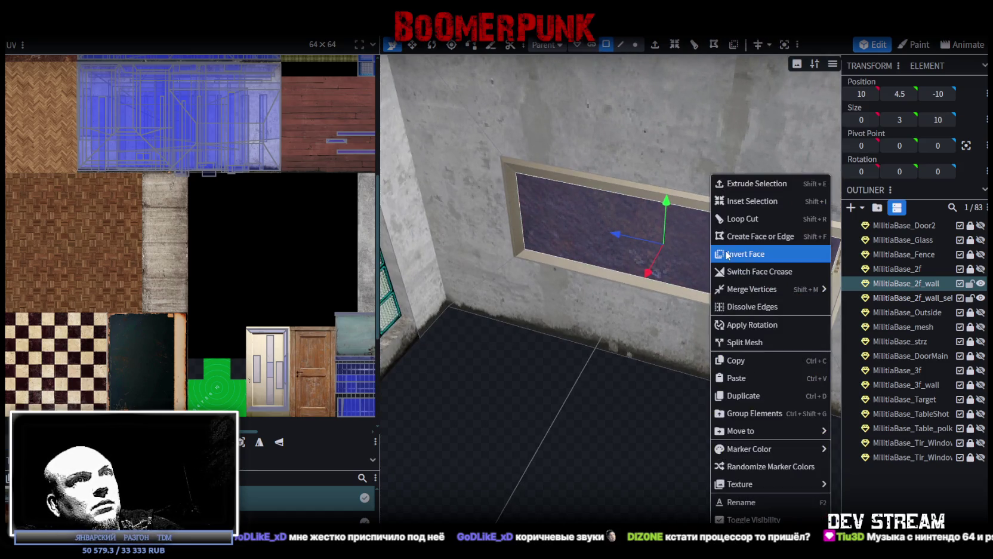
# - Split the window face into its own mesh, then merge the two wall pieces
pyautogui.click(770, 342)
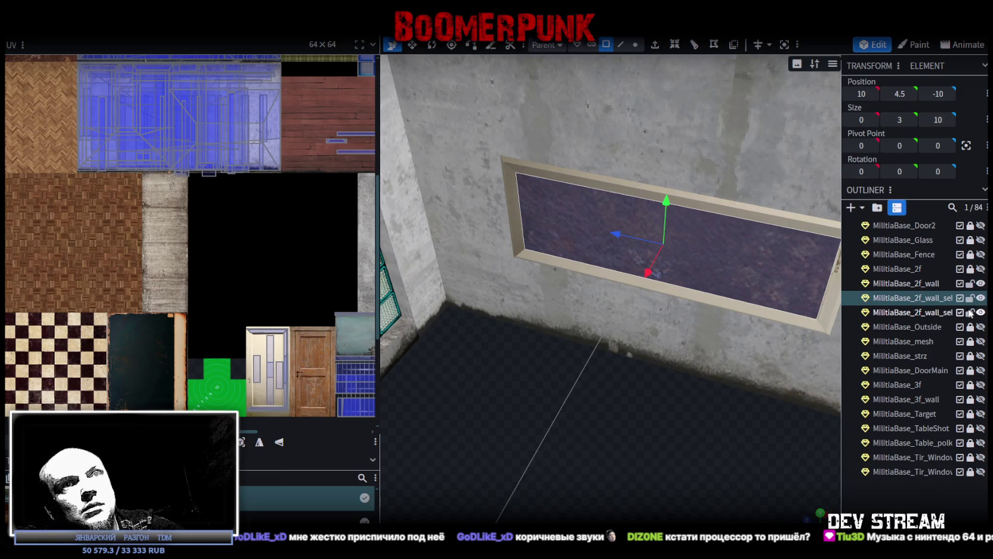
pyautogui.click(928, 284)
pyautogui.keyDown('ctrl'); pyautogui.click(929, 313); pyautogui.keyUp('ctrl')
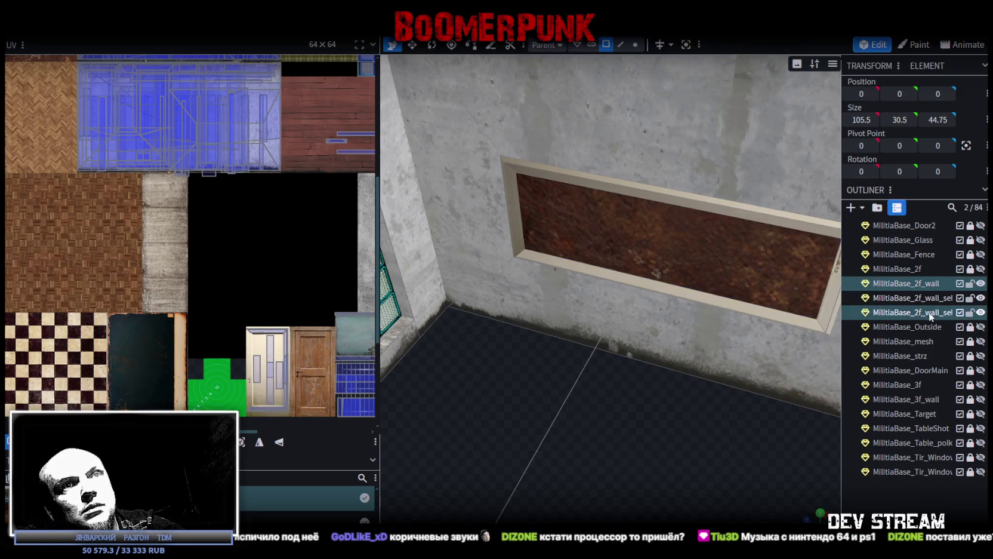
pyautogui.rightClick(930, 316)
pyautogui.click(846, 344)
# - Merge the wall's 12 duplicate vertices, then select the window panel face
pyautogui.scroll(-5, 627, 298)
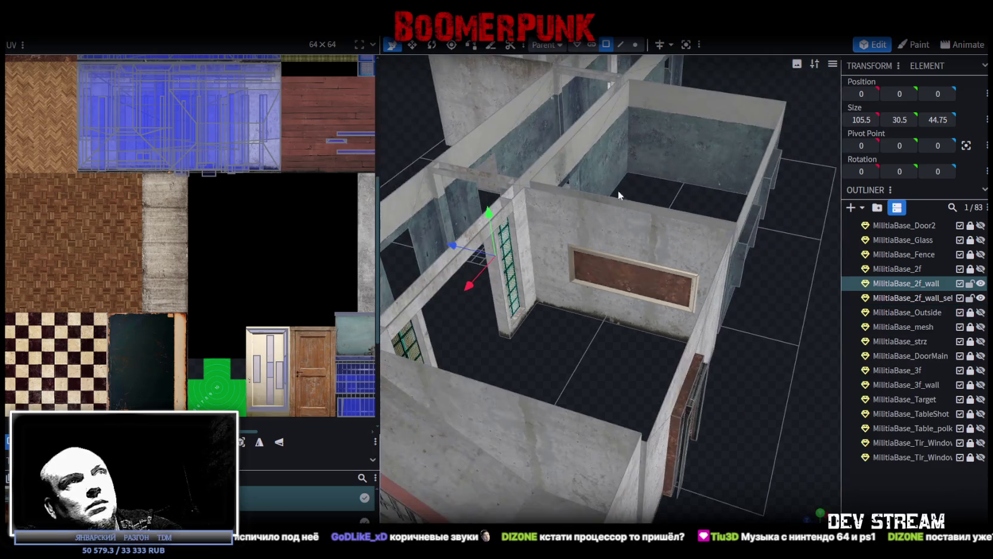
pyautogui.click(635, 44)
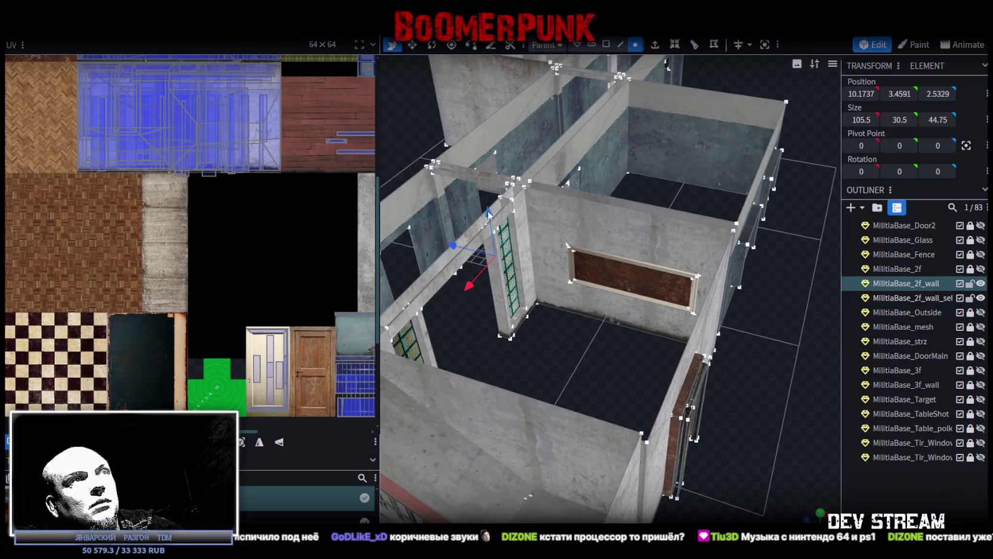
pyautogui.moveTo(488, 212); pyautogui.dragTo(489, 197)
pyautogui.click(493, 137)
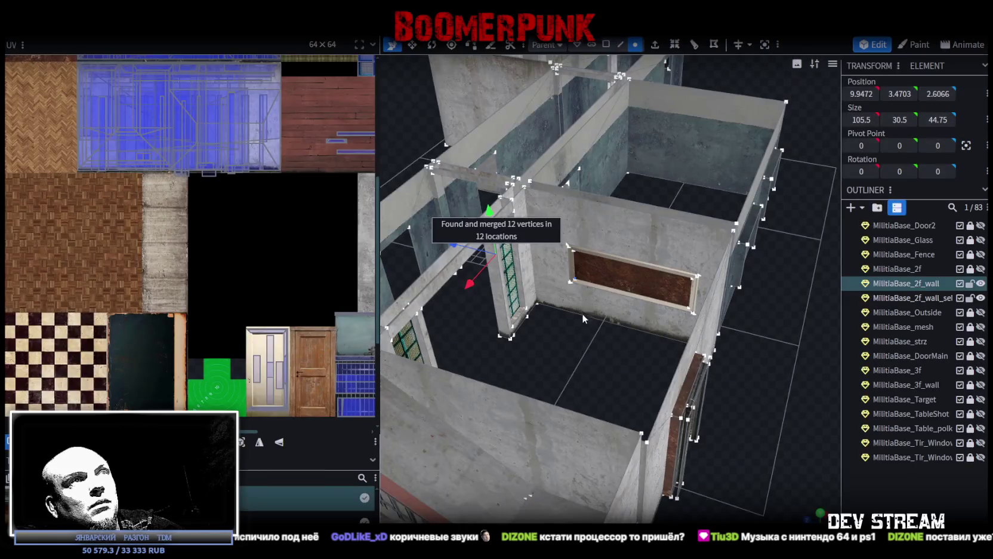
pyautogui.scroll(2, 581, 328)
pyautogui.scroll(3, 578, 341)
pyautogui.click(606, 44)
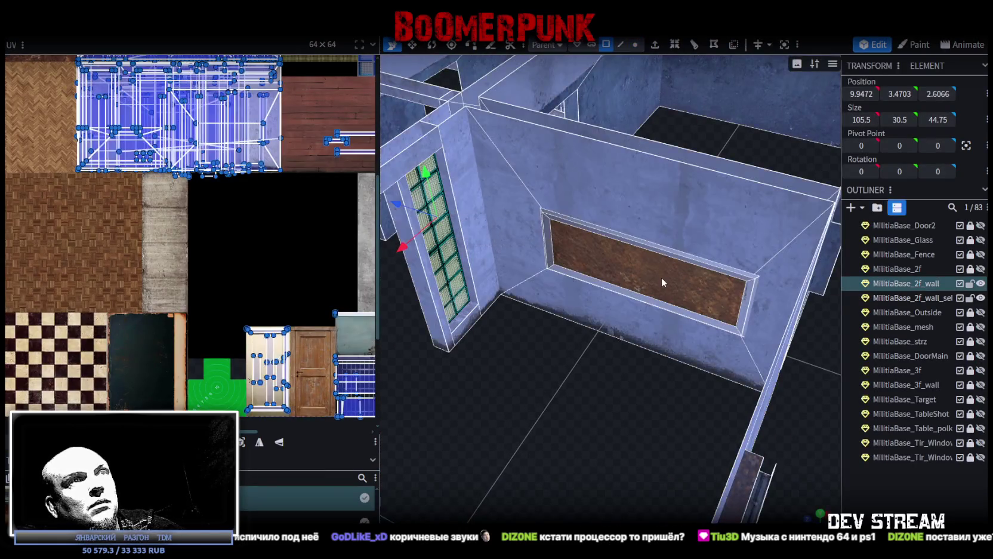
pyautogui.click(661, 277)
pyautogui.scroll(2, 569, 396)
pyautogui.scroll(2, 582, 394)
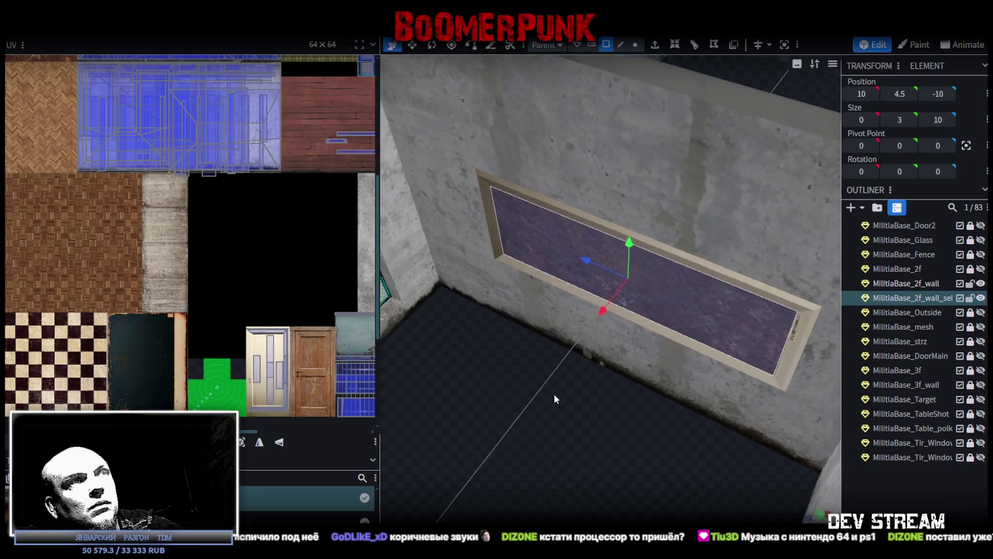
# - Nudge the window panel 0.1 along X and duplicate it as a second panel element
pyautogui.scroll(3, 568, 365)
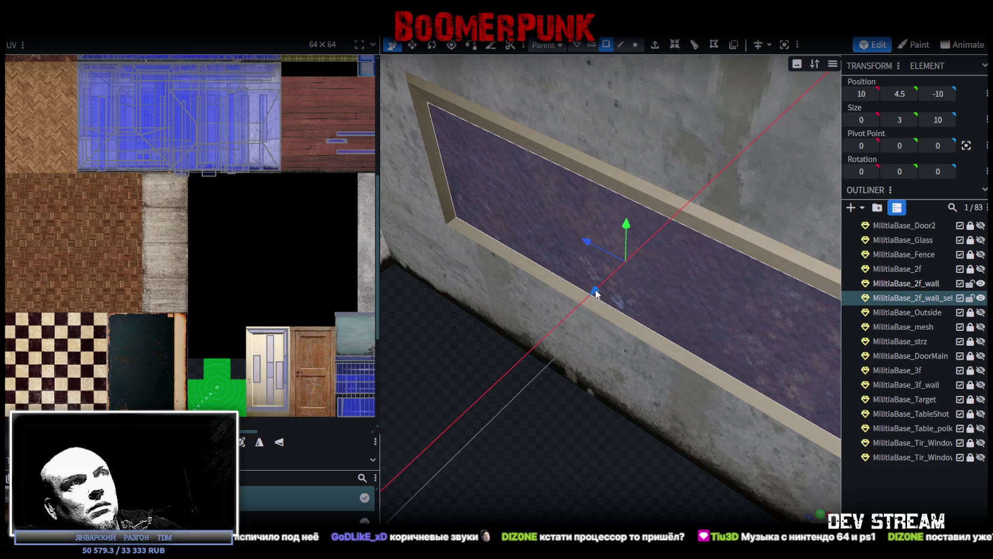
pyautogui.moveTo(596, 292)
pyautogui.mouseDown()
pyautogui.moveTo(516, 428)
pyautogui.moveTo(604, 385)
pyautogui.moveTo(658, 413)
pyautogui.moveTo(850, 431)
pyautogui.moveTo(695, 425)
pyautogui.moveTo(641, 344)
pyautogui.moveTo(538, 262)
pyautogui.mouseUp()
pyautogui.rightClick(526, 252)
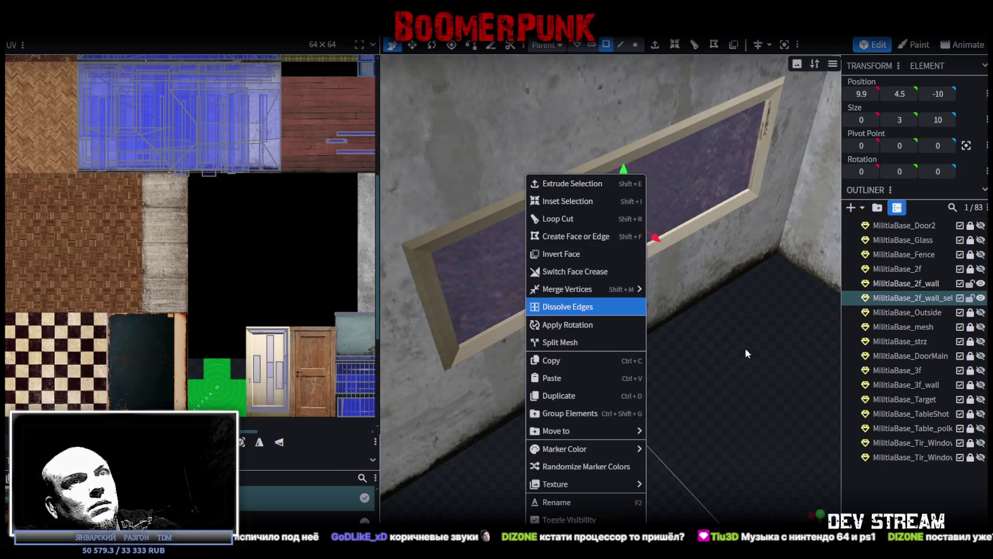
pyautogui.click(921, 296)
pyautogui.hotkey('ctrl', 'd')
pyautogui.moveTo(764, 357)
pyautogui.mouseDown()
pyautogui.moveTo(701, 398)
pyautogui.moveTo(670, 297)
pyautogui.moveTo(683, 396)
pyautogui.moveTo(716, 382)
pyautogui.mouseUp()
pyautogui.click(914, 312)
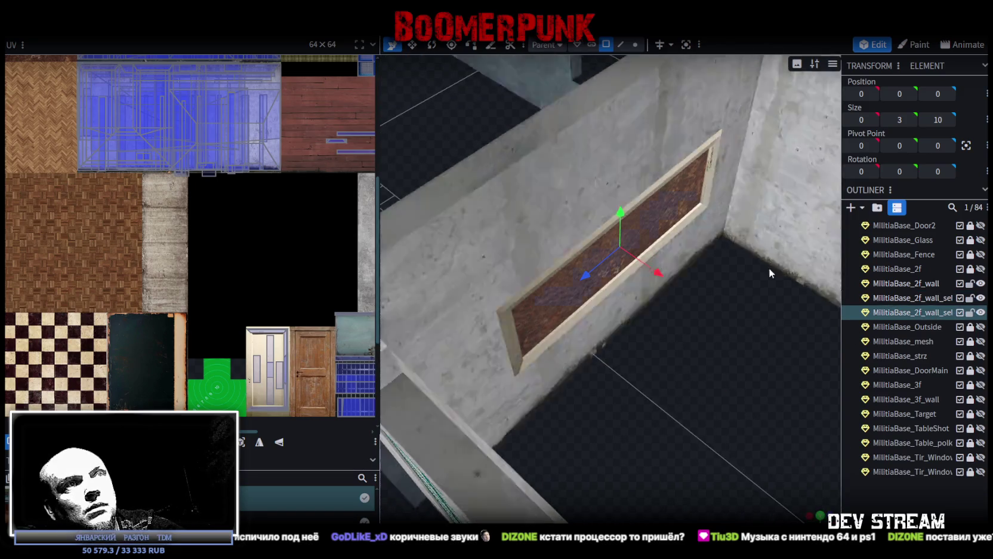
pyautogui.moveTo(660, 274); pyautogui.dragTo(665, 282)
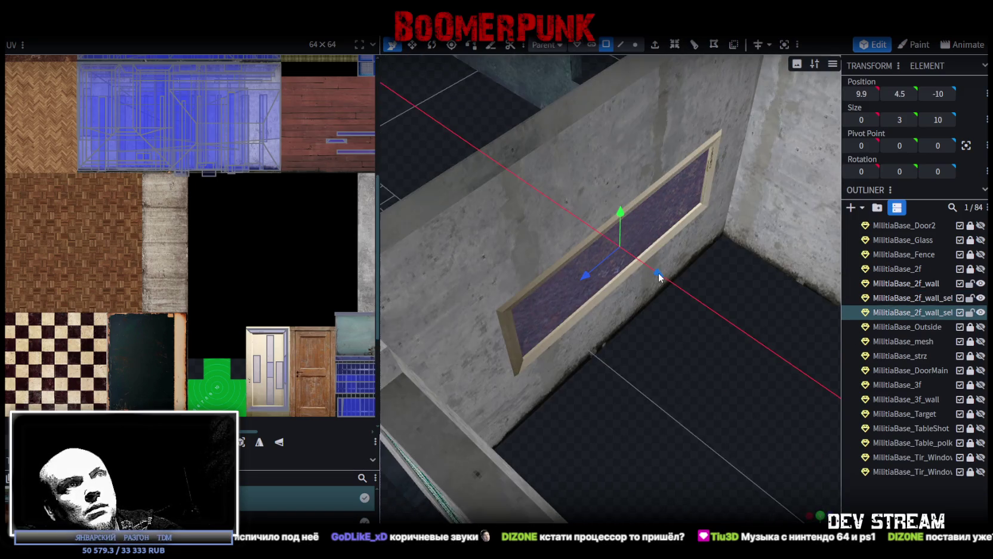
pyautogui.moveTo(718, 361)
pyautogui.mouseDown()
pyautogui.moveTo(752, 346)
pyautogui.moveTo(734, 354)
pyautogui.mouseUp()
pyautogui.click(913, 297)
# - Loop-cut the window panel once at offset 5 and select one 3-by-5 half
pyautogui.click(653, 243)
pyautogui.click(695, 44)
pyautogui.moveTo(687, 71)
pyautogui.mouseDown()
pyautogui.moveTo(700, 398)
pyautogui.moveTo(660, 388)
pyautogui.mouseUp()
pyautogui.click(671, 243)
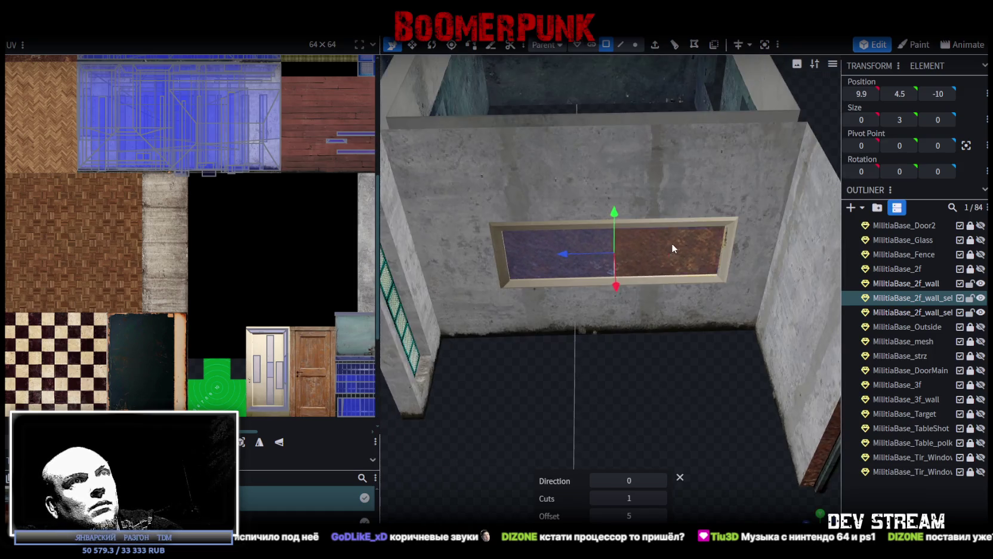
pyautogui.scroll(-2, 197, 228)
pyautogui.scroll(-2, 129, 127)
# - Move one half's UV box onto the sunburst grate texture and rotate it
pyautogui.moveTo(121, 113); pyautogui.dragTo(280, 291)
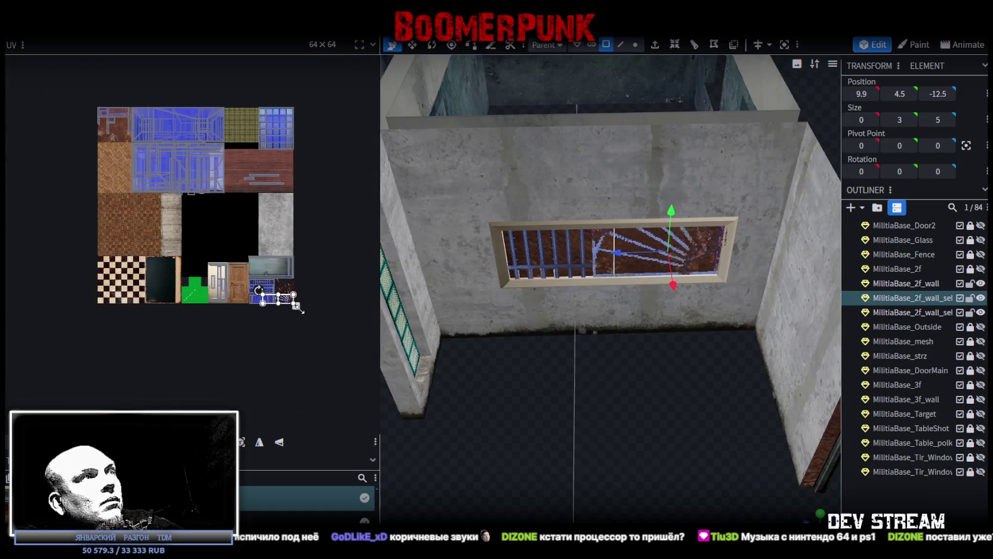
pyautogui.scroll(3, 289, 293)
pyautogui.scroll(2, 228, 265)
pyautogui.moveTo(228, 266); pyautogui.dragTo(286, 339, button='middle')
pyautogui.moveTo(239, 308); pyautogui.dragTo(199, 105)
pyautogui.rightClick(257, 229)
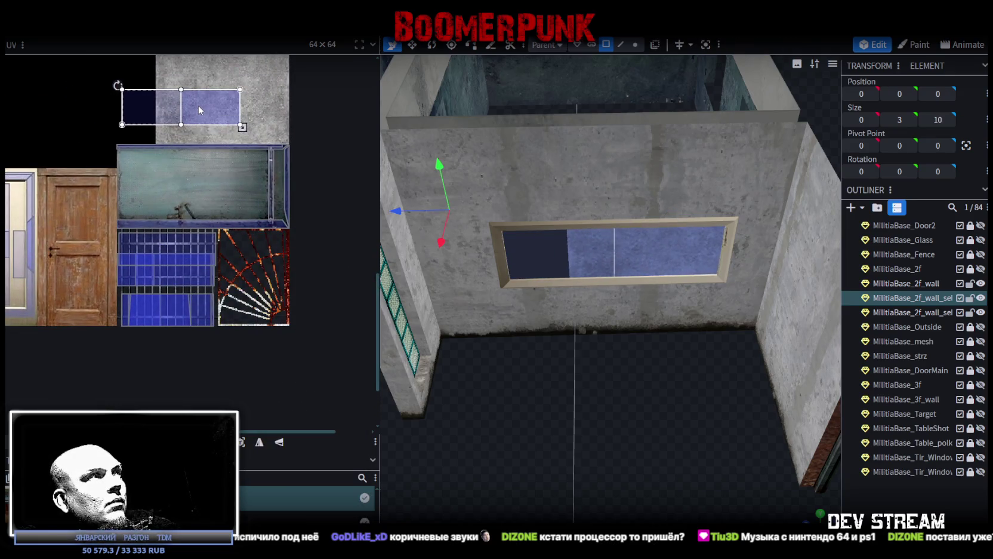
pyautogui.rightClick(198, 106)
pyautogui.click(230, 310)
pyautogui.moveTo(194, 167); pyautogui.dragTo(290, 329)
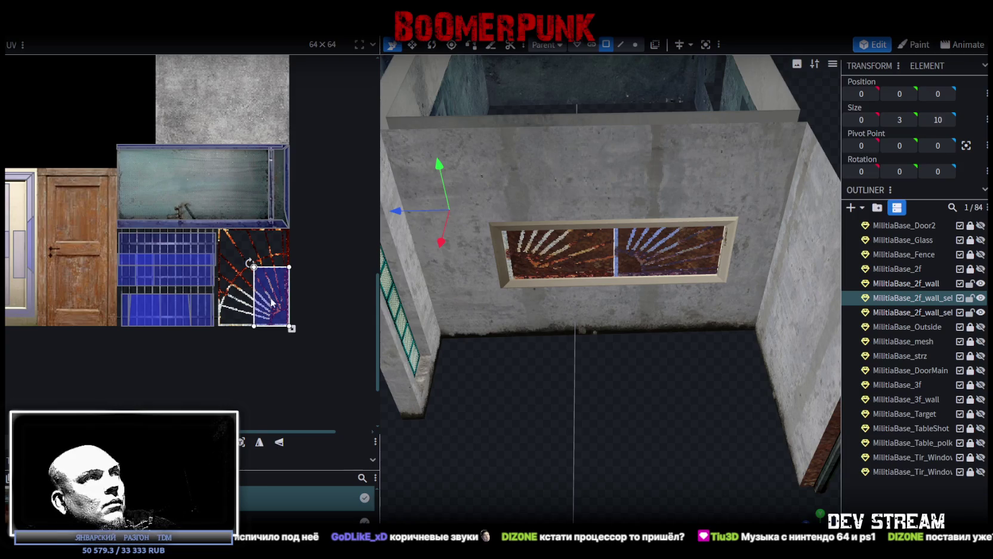
# - Mirror the left pane's texture mapping and shift it slightly up and left
pyautogui.click(549, 255)
pyautogui.click(279, 442)
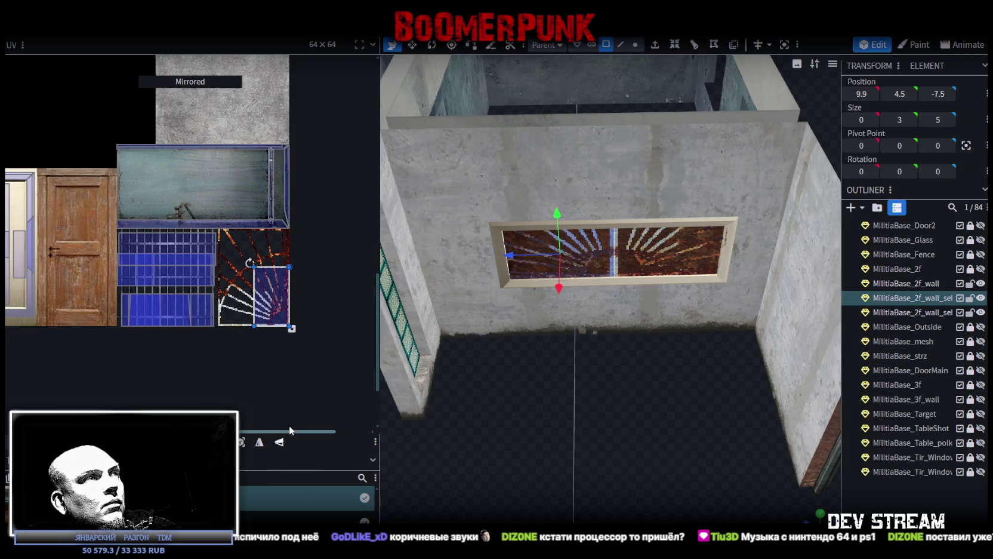
pyautogui.hotkey('ctrl', 'z')
pyautogui.scroll(3, 280, 304)
pyautogui.moveTo(252, 265); pyautogui.dragTo(181, 198)
pyautogui.scroll(3, 181, 199)
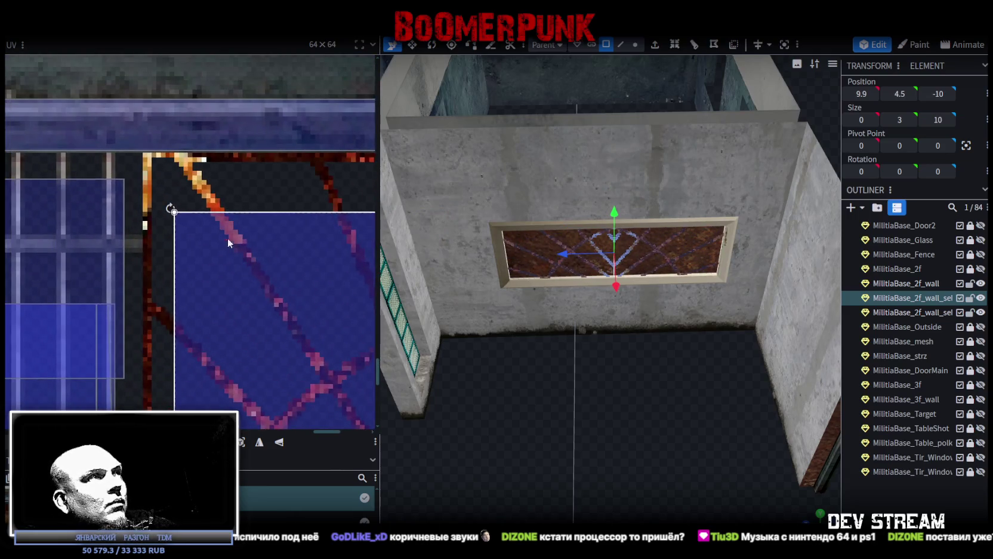
pyautogui.hotkey('ctrl', 'z')
pyautogui.moveTo(164, 180); pyautogui.dragTo(163, 178)
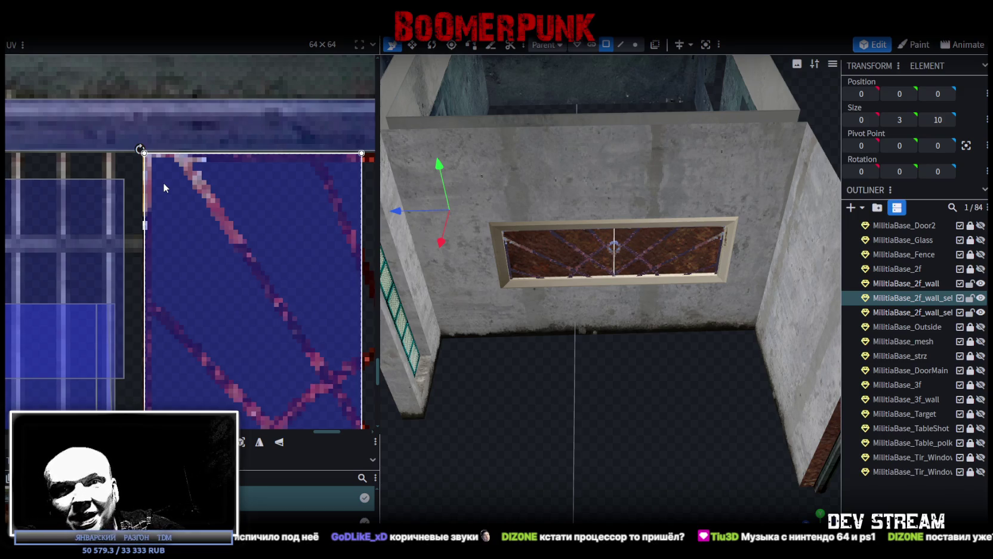
# - Stretch the mapping so it covers the full sunburst texture toward the bottom-right
pyautogui.scroll(-5, 209, 218)
pyautogui.scroll(-2, 233, 266)
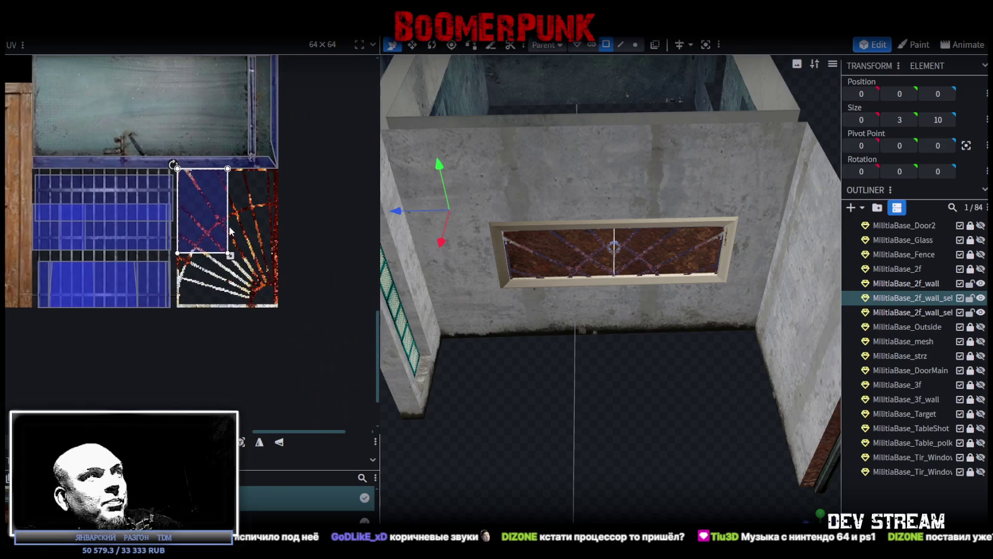
pyautogui.moveTo(230, 256); pyautogui.dragTo(277, 302)
pyautogui.scroll(3, 270, 313)
pyautogui.scroll(2, 270, 312)
pyautogui.scroll(3, 275, 286)
pyautogui.moveTo(252, 291); pyautogui.dragTo(280, 301)
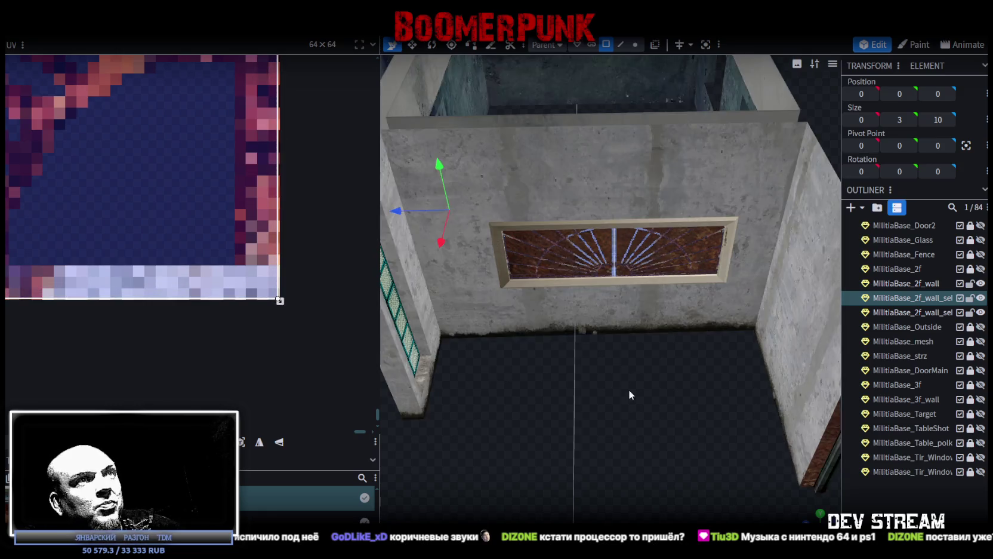
pyautogui.scroll(3, 594, 385)
pyautogui.click(563, 216)
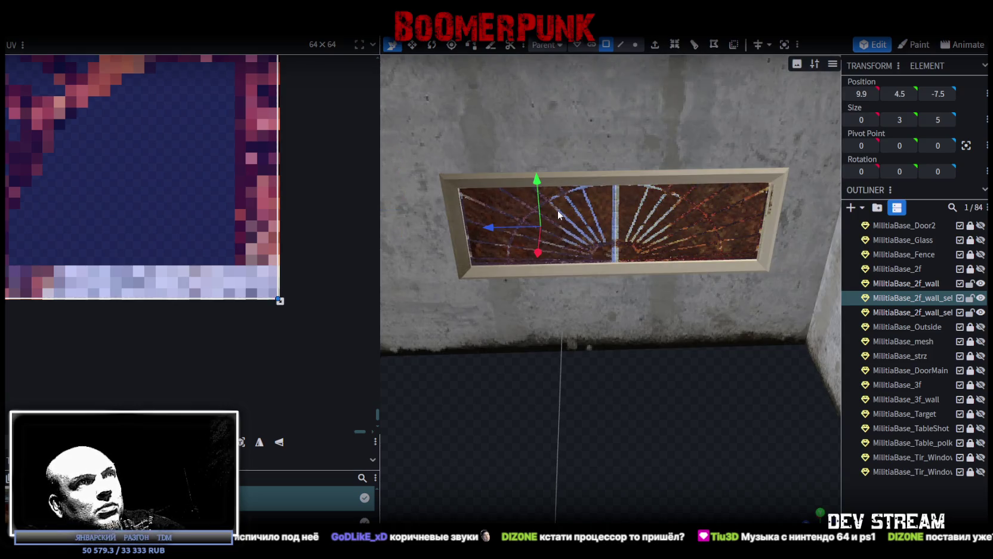
# - Raise the bottom edge of the left pane's sunburst UV box
pyautogui.moveTo(284, 305)
pyautogui.mouseDown()
pyautogui.moveTo(297, 318)
pyautogui.moveTo(296, 282)
pyautogui.mouseUp()
pyautogui.moveTo(569, 387)
pyautogui.mouseDown()
pyautogui.moveTo(598, 360)
pyautogui.moveTo(566, 370)
pyautogui.mouseUp()
pyautogui.scroll(-2, 194, 281)
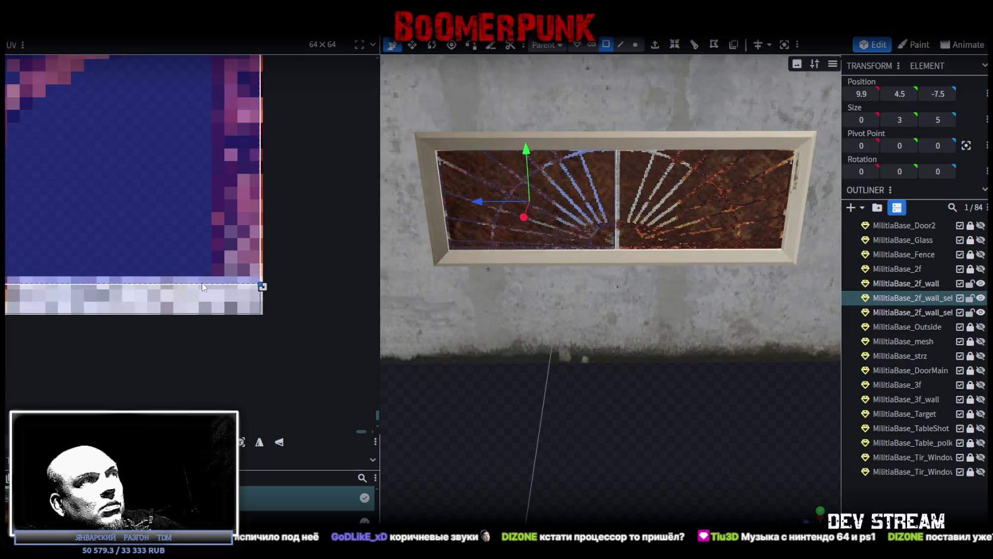
pyautogui.moveTo(646, 258); pyautogui.dragTo(648, 204)
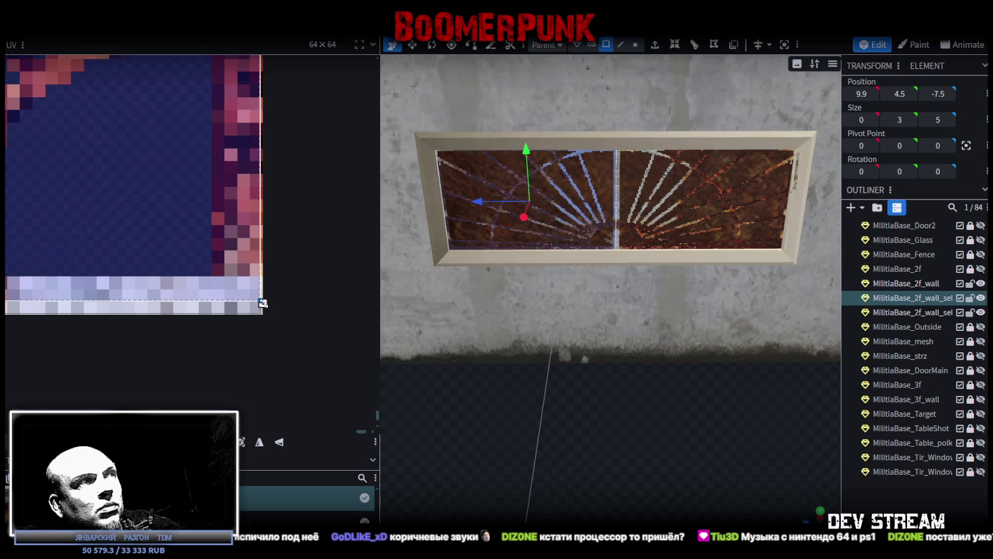
pyautogui.moveTo(263, 303); pyautogui.dragTo(262, 273)
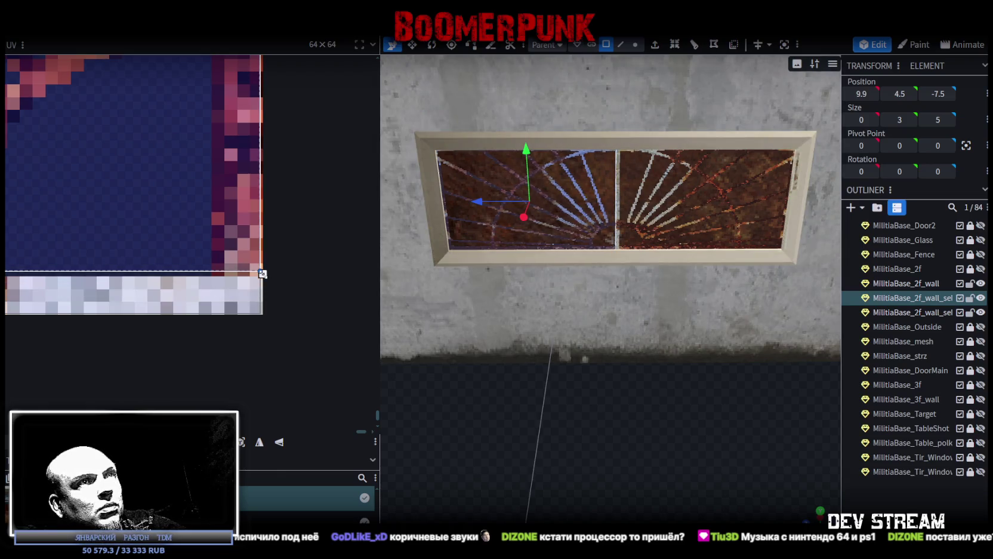
# - Raise the bottom edge of the right pane's UV box to match the left
pyautogui.click(652, 192)
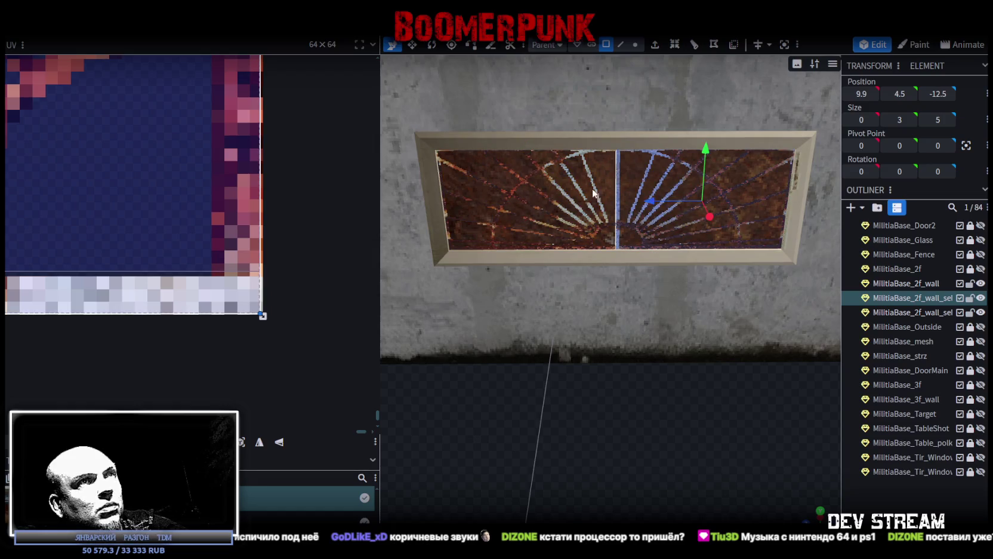
pyautogui.moveTo(262, 316); pyautogui.dragTo(263, 276)
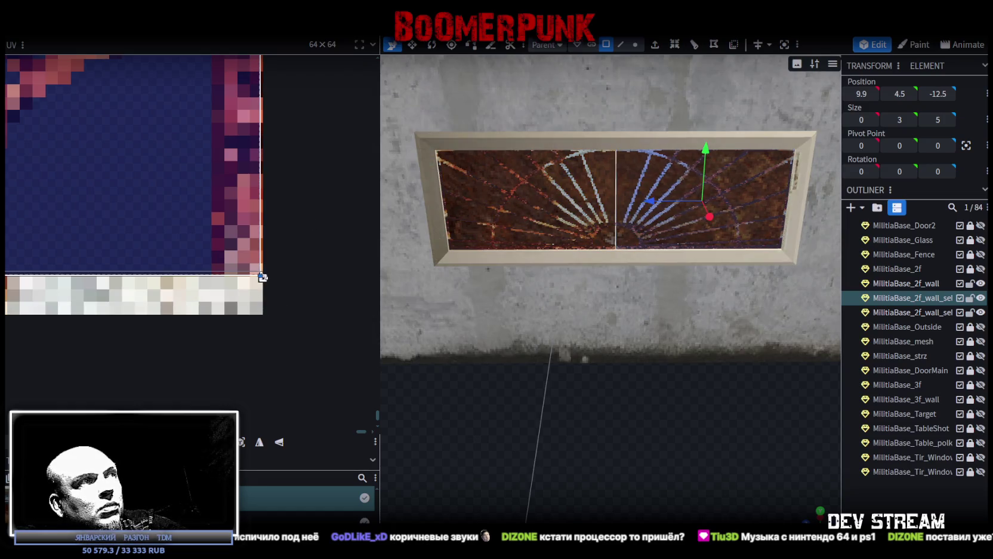
pyautogui.moveTo(644, 388); pyautogui.dragTo(636, 441)
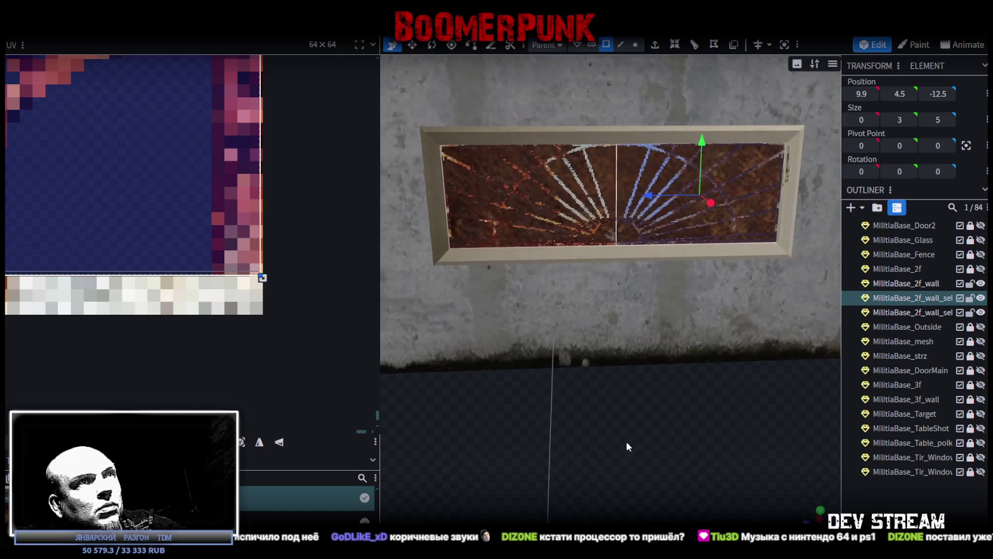
pyautogui.moveTo(263, 277); pyautogui.dragTo(262, 273)
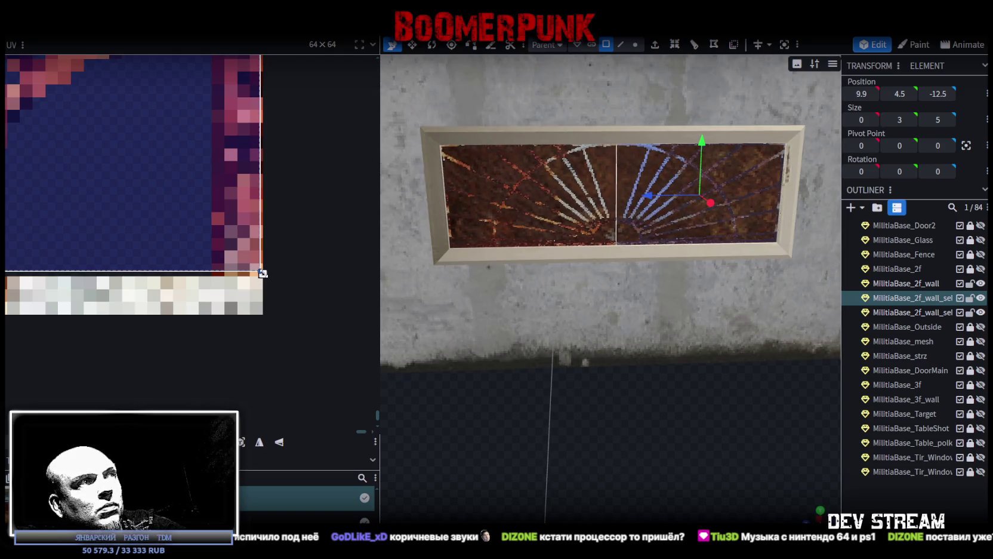
pyautogui.scroll(5, 614, 407)
pyautogui.scroll(-4, 614, 406)
# - Orbit around the window to check that the mirrored sunburst halves line up
pyautogui.moveTo(617, 419)
pyautogui.mouseDown()
pyautogui.moveTo(644, 456)
pyautogui.moveTo(611, 471)
pyautogui.mouseUp()
pyautogui.moveTo(651, 437)
pyautogui.mouseDown()
pyautogui.moveTo(600, 457)
pyautogui.moveTo(527, 434)
pyautogui.moveTo(668, 444)
pyautogui.moveTo(587, 437)
pyautogui.moveTo(597, 423)
pyautogui.moveTo(591, 439)
pyautogui.moveTo(511, 332)
pyautogui.mouseUp()
pyautogui.scroll(-3, 608, 345)
pyautogui.moveTo(607, 345)
pyautogui.mouseDown()
pyautogui.moveTo(591, 419)
pyautogui.moveTo(608, 448)
pyautogui.mouseUp()
pyautogui.scroll(3, 592, 418)
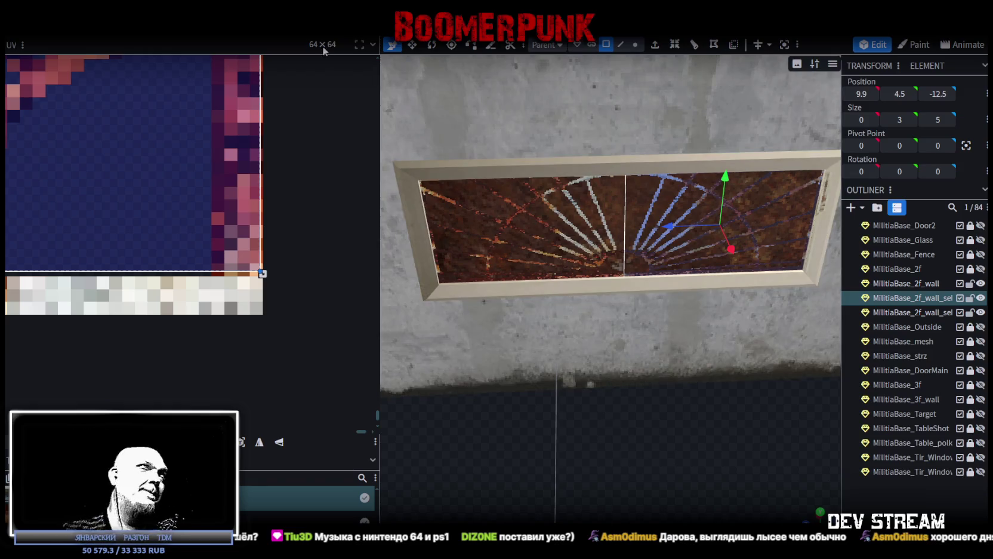
pyautogui.scroll(-3, 284, 215)
pyautogui.scroll(-2, 285, 190)
pyautogui.scroll(1, 259, 172)
pyautogui.scroll(1, 266, 266)
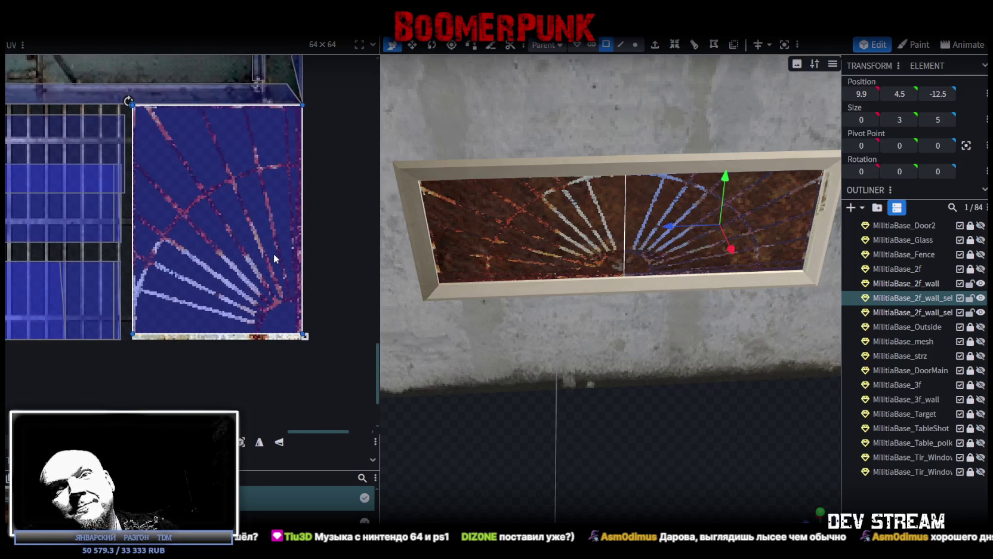
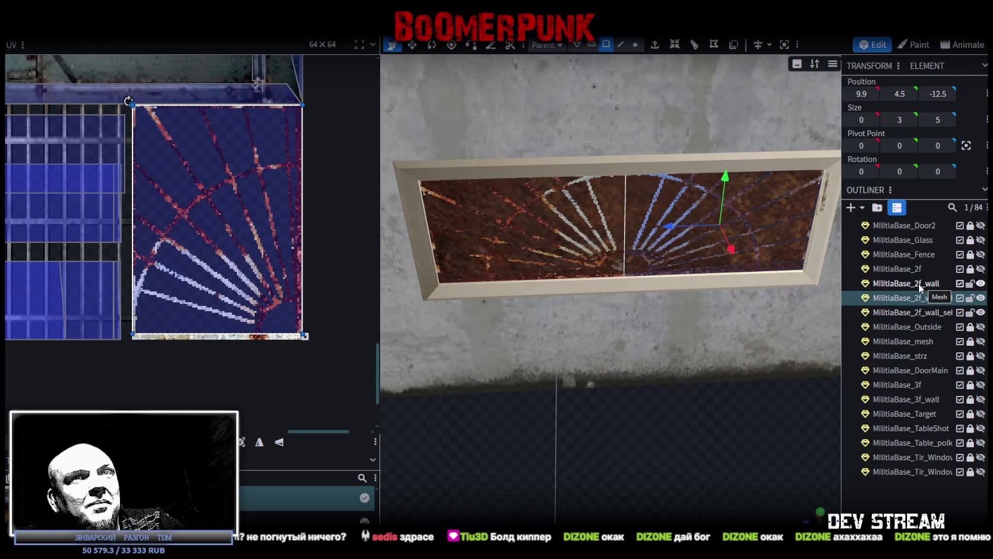
# - Select the window's glass mesh in the Outliner
pyautogui.click(908, 309)
pyautogui.click(919, 300)
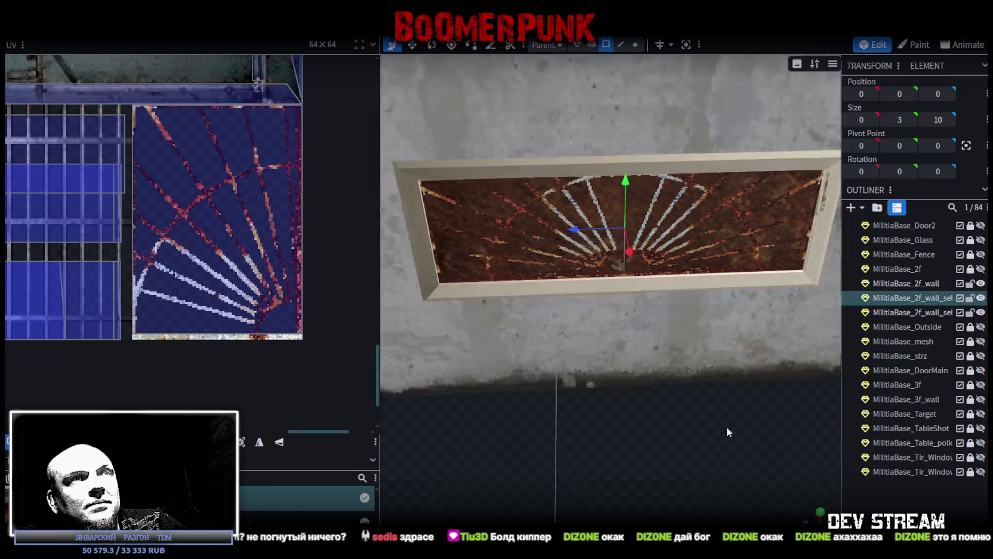
pyautogui.scroll(2, 724, 428)
pyautogui.scroll(-2, 719, 430)
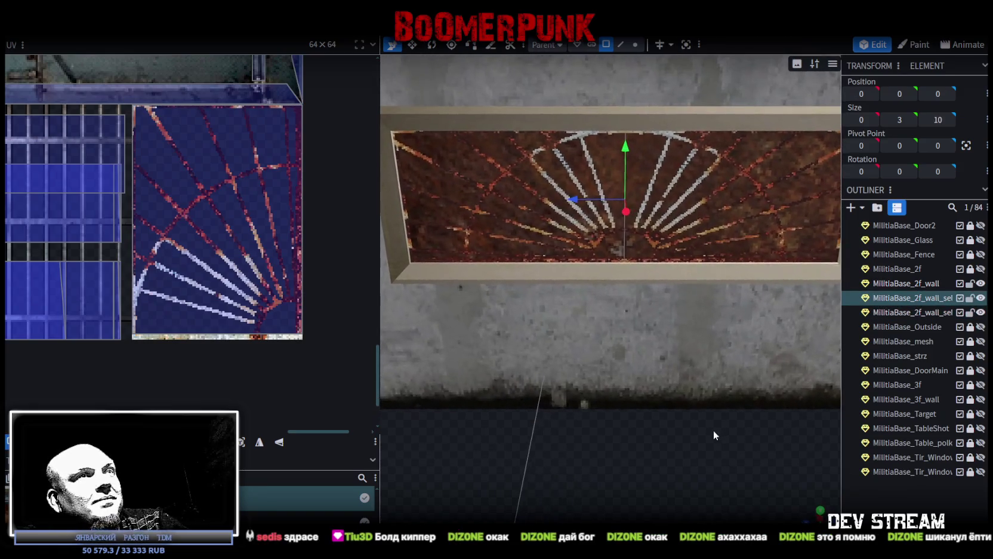
pyautogui.scroll(-2, 704, 448)
pyautogui.scroll(4, 690, 459)
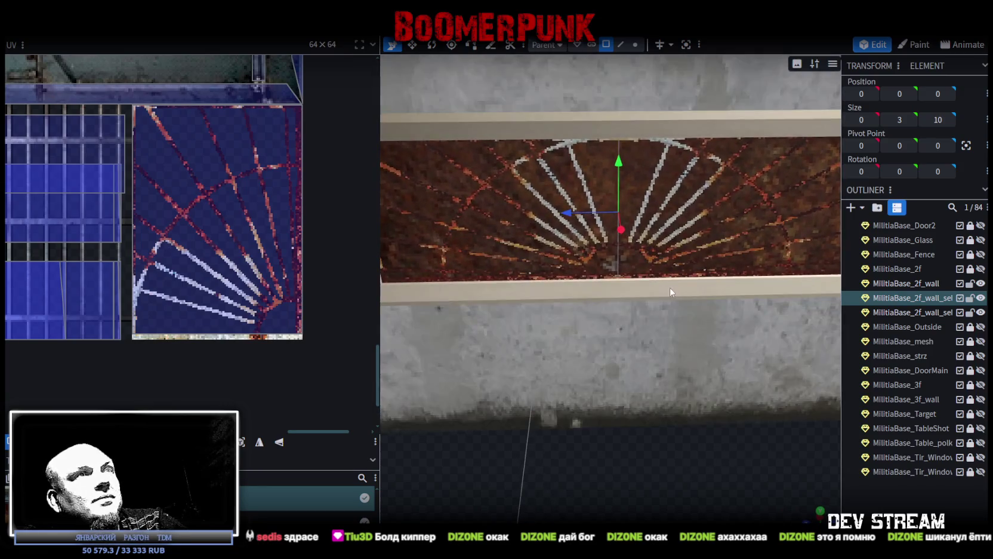
pyautogui.scroll(-3, 669, 287)
# - In face mode, cut the glass pane with two vertical loop cuts and select its middle section
pyautogui.click(621, 44)
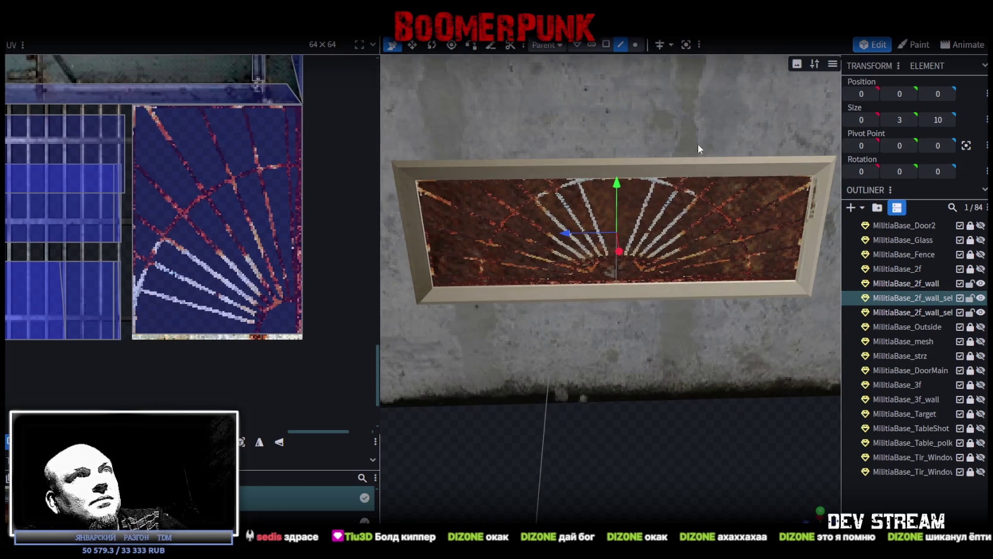
pyautogui.click(606, 44)
pyautogui.click(698, 212)
pyautogui.click(695, 47)
pyautogui.click(695, 50)
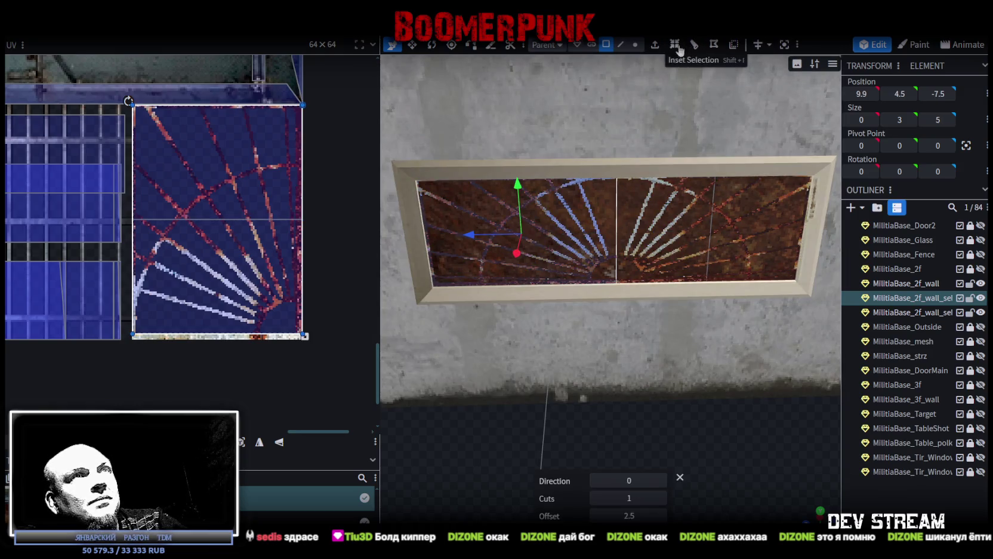
pyautogui.click(673, 231)
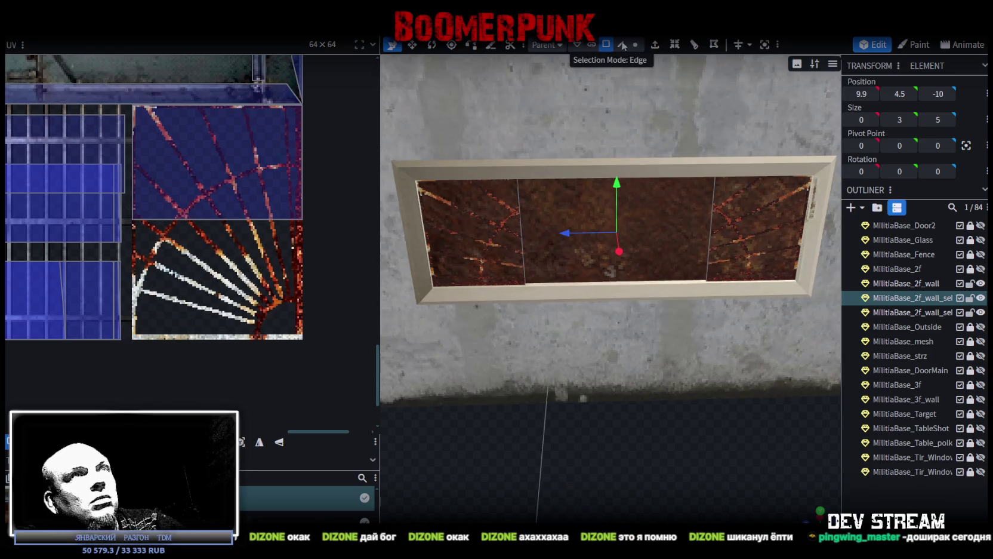
# - Scale the middle glass section narrower
pyautogui.click(621, 44)
pyautogui.click(520, 228)
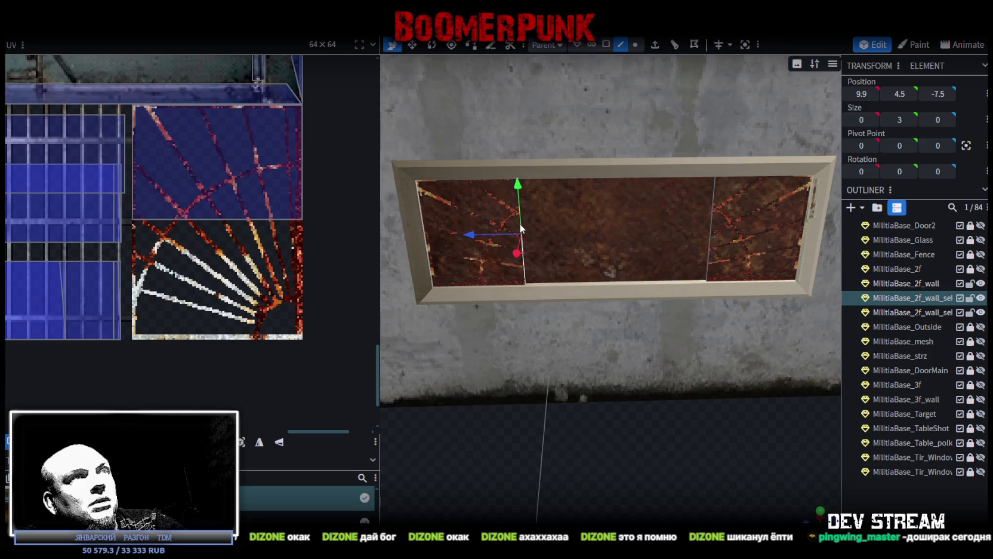
pyautogui.click(710, 220)
pyautogui.press('s')
pyautogui.moveTo(666, 235)
pyautogui.mouseDown()
pyautogui.moveTo(646, 237)
pyautogui.moveTo(663, 234)
pyautogui.mouseUp()
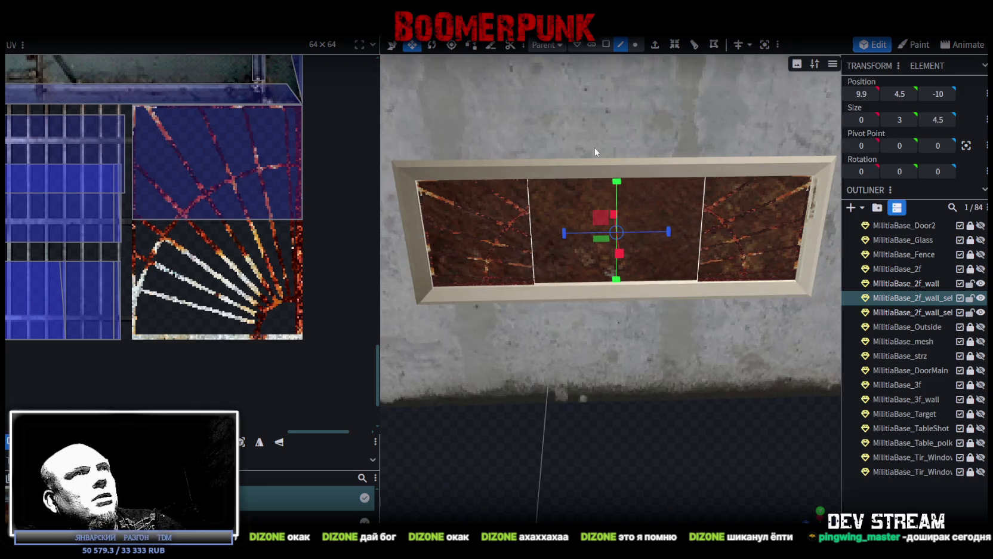
# - Map the left and right glass panes onto the fan texture and select both panes
pyautogui.click(605, 46)
pyautogui.click(458, 244)
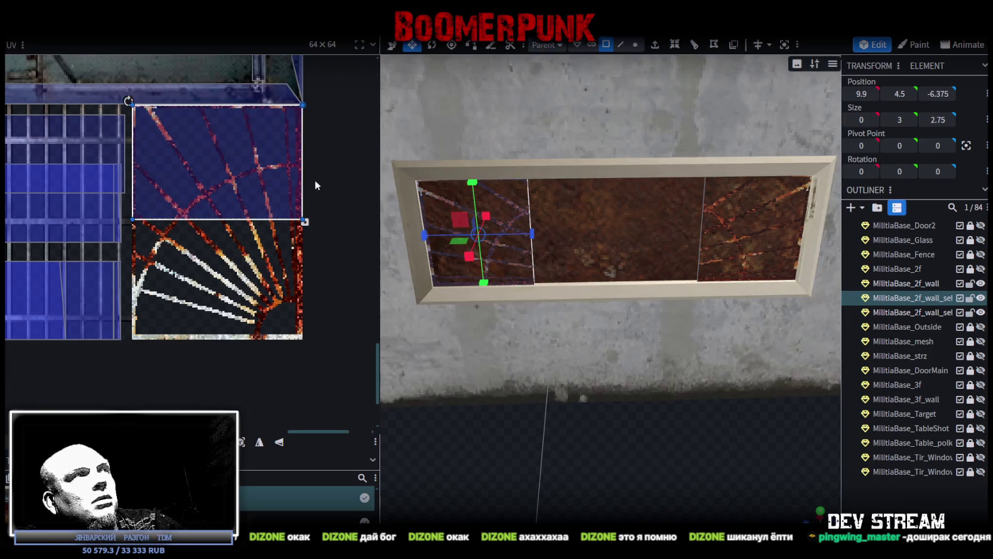
pyautogui.moveTo(297, 117); pyautogui.dragTo(296, 236)
pyautogui.click(792, 219)
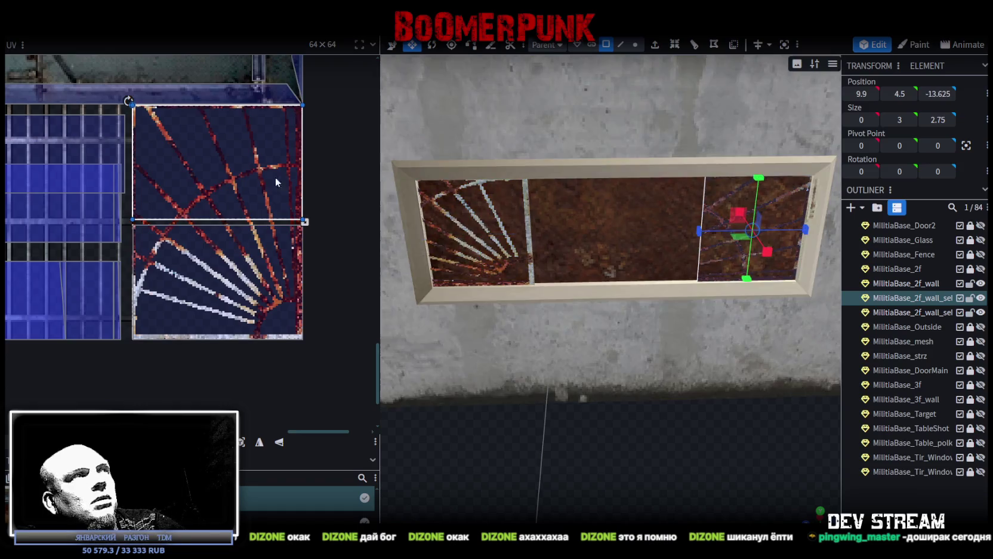
pyautogui.moveTo(296, 120); pyautogui.dragTo(296, 234)
pyautogui.hotkey('ctrl', 'a')
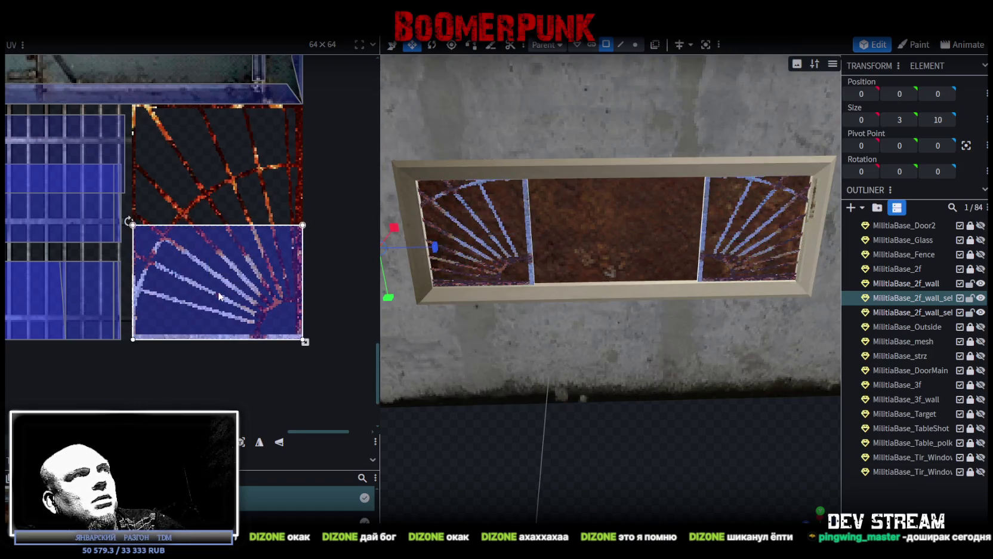
# - Rotate, move and enlarge both side panes' UVs to cover the fan texture
pyautogui.moveTo(222, 272); pyautogui.dragTo(185, 227)
pyautogui.rightClick(185, 227)
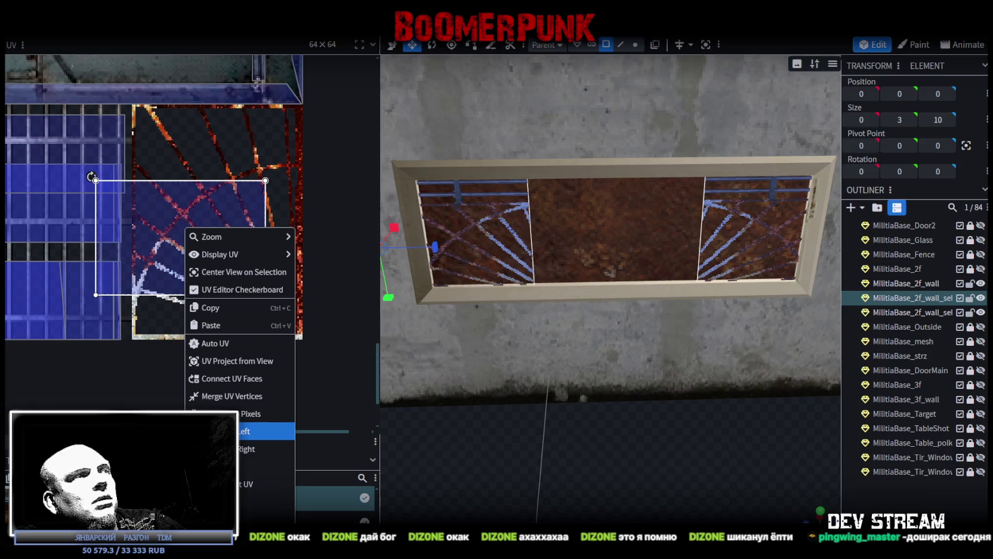
pyautogui.click(263, 431)
pyautogui.moveTo(178, 238)
pyautogui.mouseDown()
pyautogui.moveTo(204, 209)
pyautogui.moveTo(188, 192)
pyautogui.mouseUp()
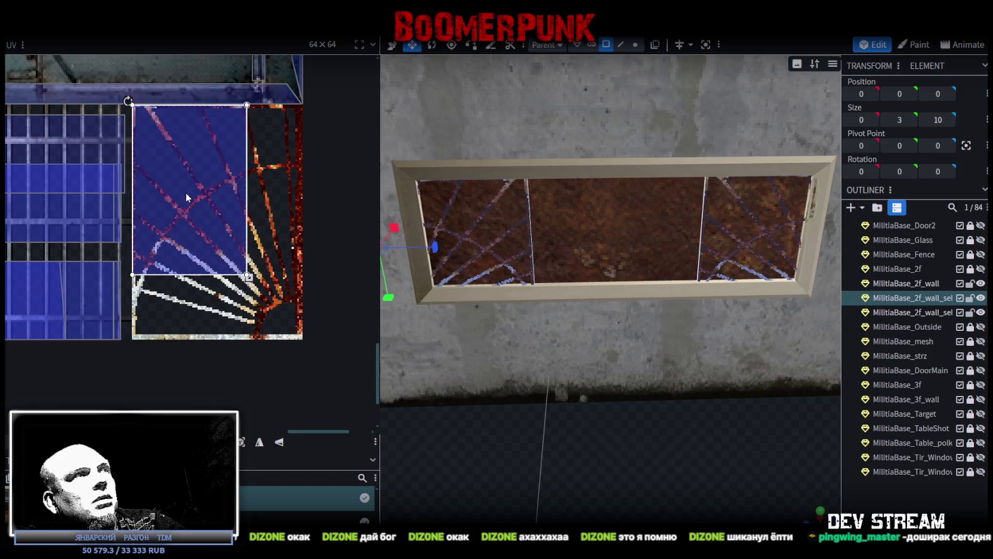
pyautogui.moveTo(248, 276); pyautogui.dragTo(301, 341)
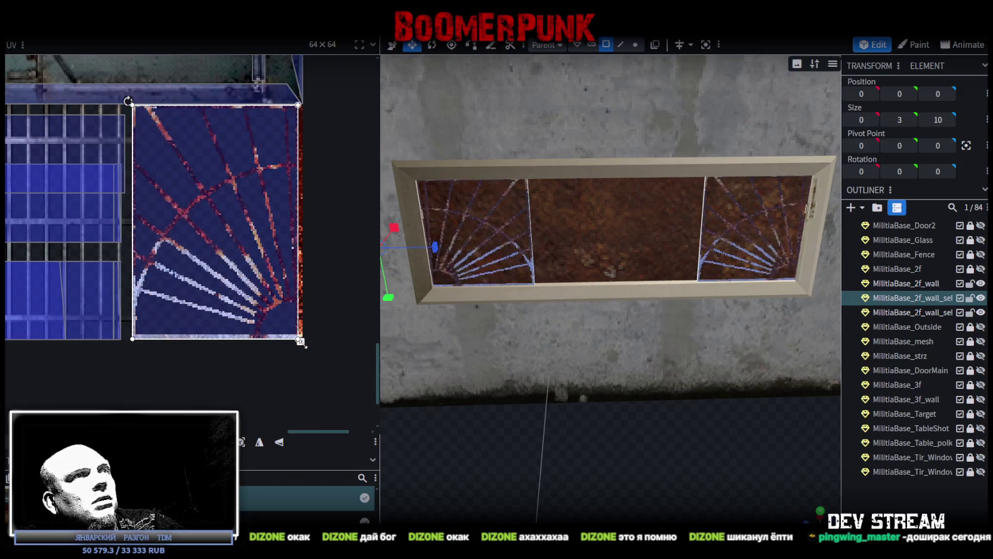
# - Mirror the right pane's UV on X and widen the mapping to the texture edge
pyautogui.click(260, 443)
pyautogui.scroll(2, 296, 352)
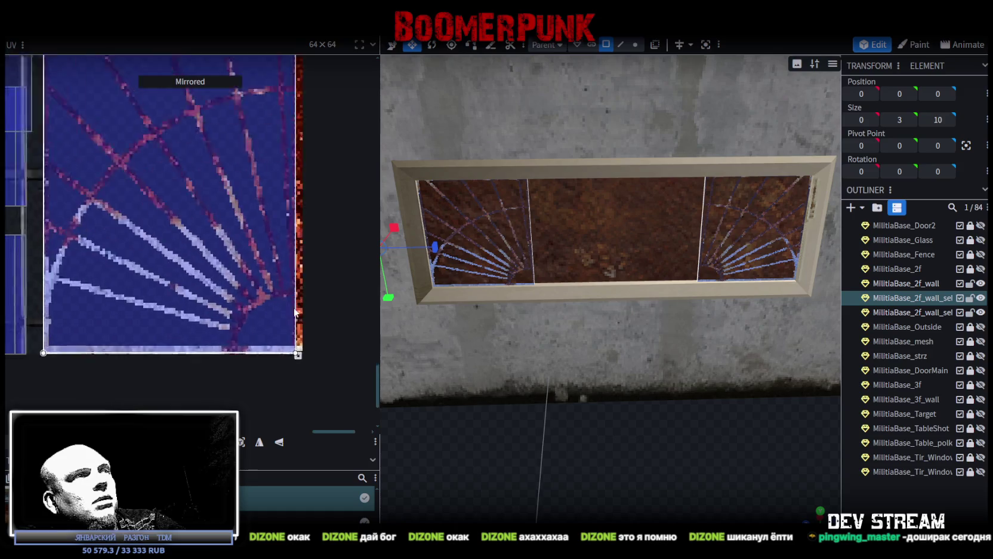
pyautogui.scroll(2, 285, 360)
pyautogui.scroll(2, 276, 295)
pyautogui.moveTo(260, 306); pyautogui.dragTo(301, 310)
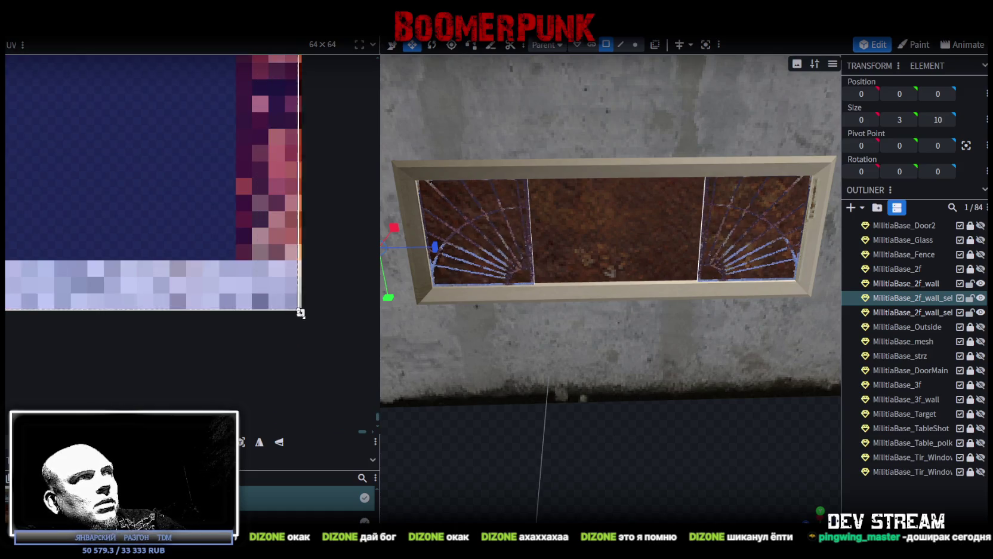
pyautogui.scroll(-3, 301, 310)
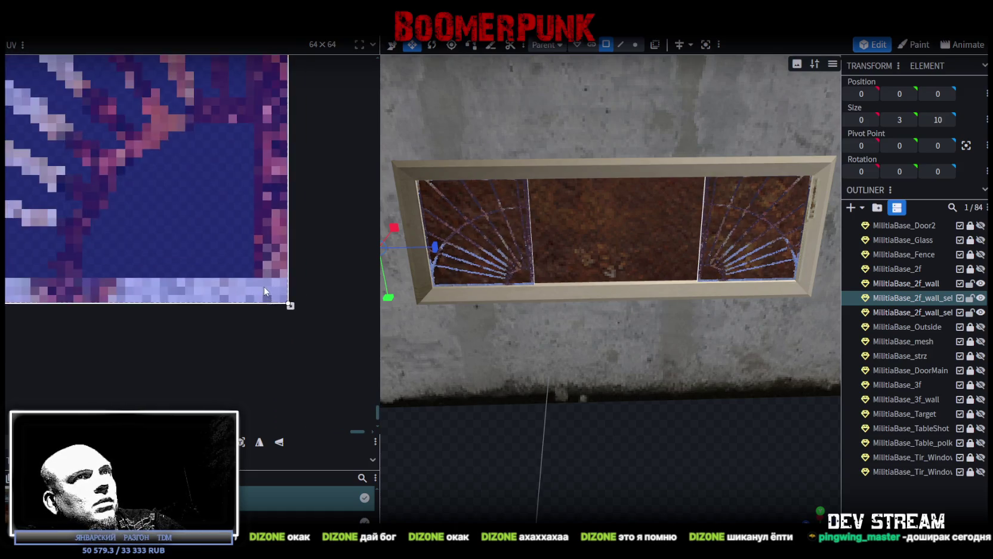
pyautogui.scroll(1, 286, 326)
pyautogui.scroll(1, 280, 335)
pyautogui.scroll(-3, 208, 323)
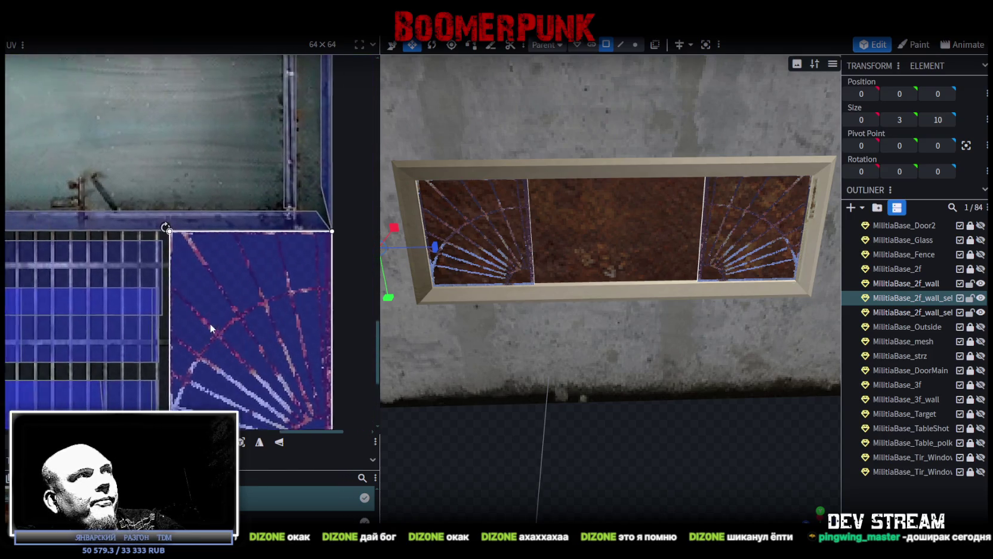
pyautogui.scroll(2, 169, 233)
pyautogui.scroll(1, 240, 256)
pyautogui.scroll(2, 177, 243)
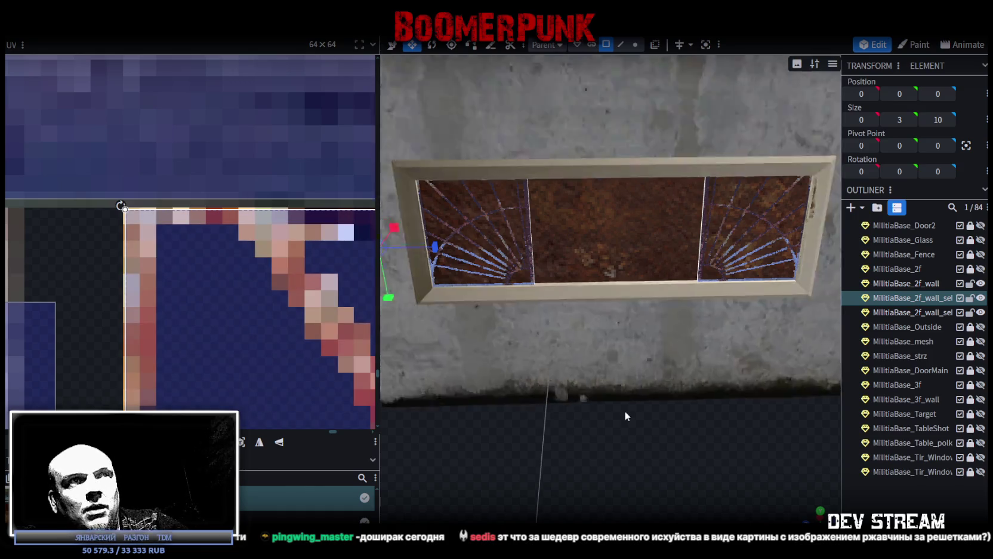
# - Face the window head-on and select the side face of the window frame
pyautogui.scroll(-5, 625, 411)
pyautogui.moveTo(631, 399); pyautogui.dragTo(666, 385)
pyautogui.moveTo(776, 236)
pyautogui.mouseDown()
pyautogui.moveTo(779, 271)
pyautogui.moveTo(767, 281)
pyautogui.mouseUp()
pyautogui.scroll(3, 562, 285)
pyautogui.click(562, 285)
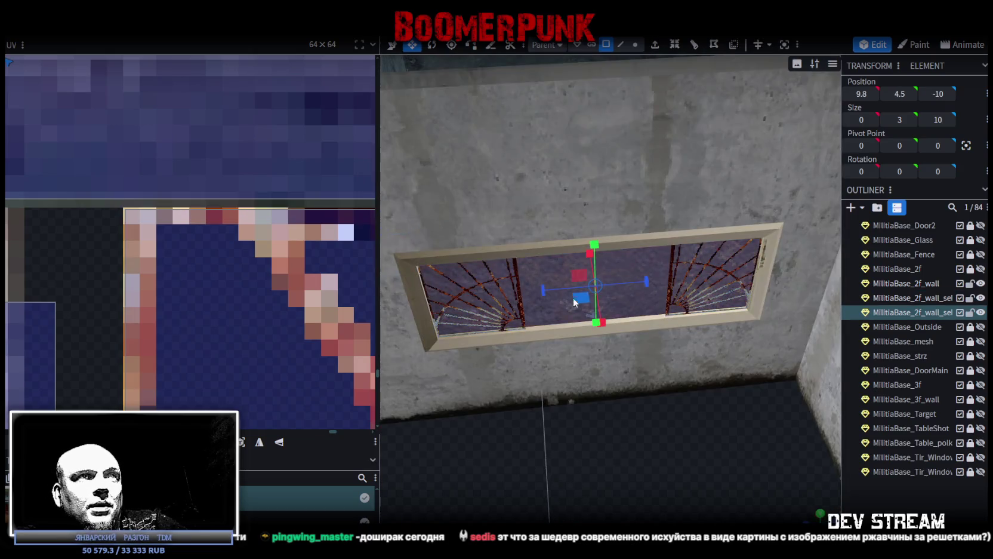
pyautogui.scroll(1, 597, 425)
pyautogui.moveTo(597, 425)
pyautogui.mouseDown()
pyautogui.moveTo(567, 415)
pyautogui.moveTo(590, 392)
pyautogui.moveTo(567, 412)
pyautogui.moveTo(584, 425)
pyautogui.moveTo(587, 403)
pyautogui.moveTo(581, 433)
pyautogui.moveTo(619, 452)
pyautogui.moveTo(614, 429)
pyautogui.moveTo(724, 459)
pyautogui.moveTo(830, 453)
pyautogui.mouseUp()
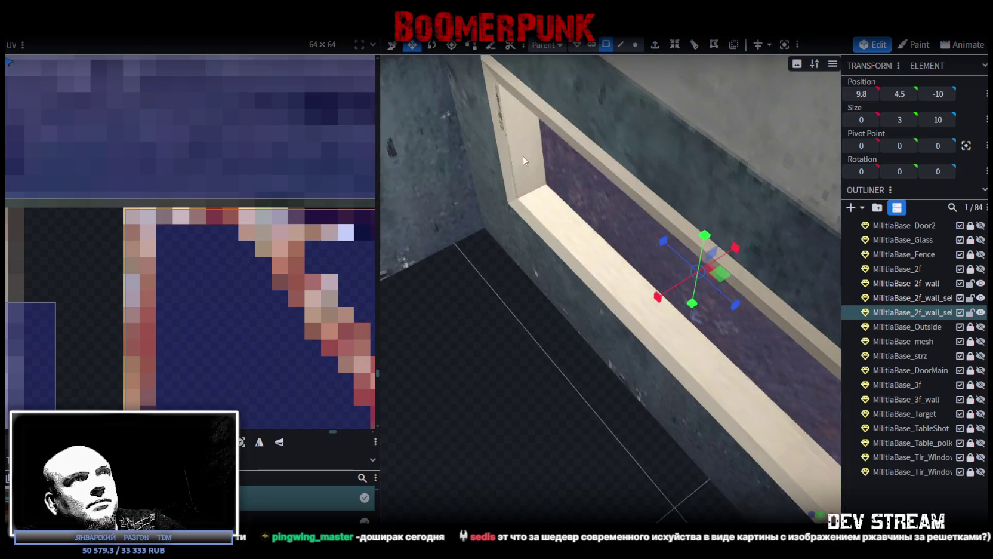
pyautogui.click(526, 156)
pyautogui.moveTo(528, 329)
pyautogui.mouseDown()
pyautogui.moveTo(603, 375)
pyautogui.moveTo(512, 187)
pyautogui.mouseUp()
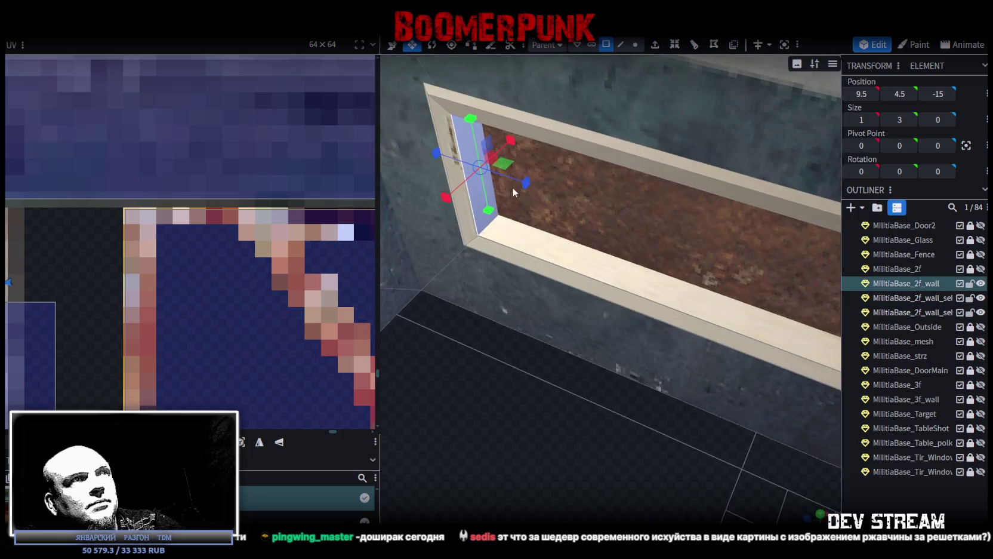
# - Copy the side face, paste it as a mesh selection, and move the new bar to about Z -12.4
pyautogui.rightClick(476, 179)
pyautogui.click(534, 360)
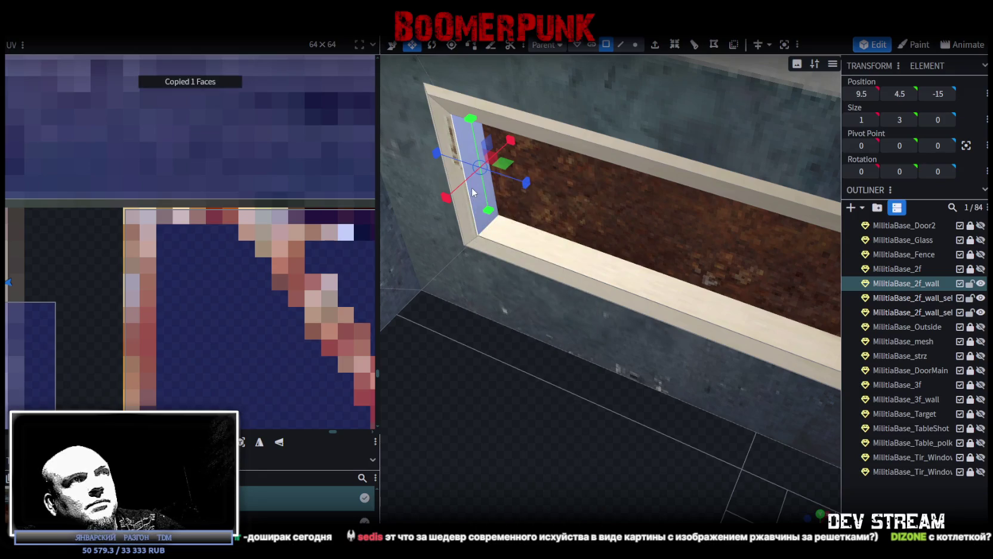
pyautogui.rightClick(473, 190)
pyautogui.click(534, 380)
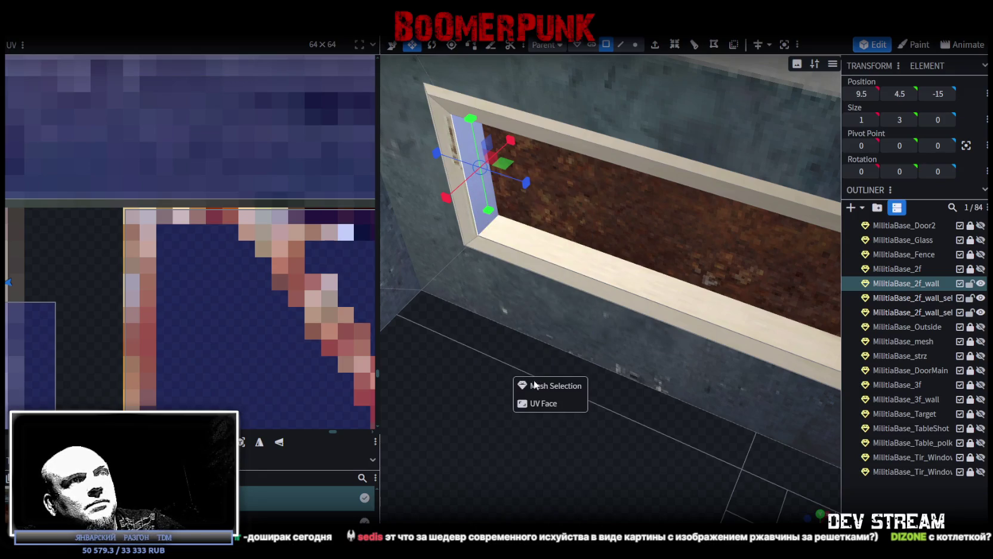
pyautogui.click(564, 388)
pyautogui.moveTo(549, 398); pyautogui.dragTo(345, 386)
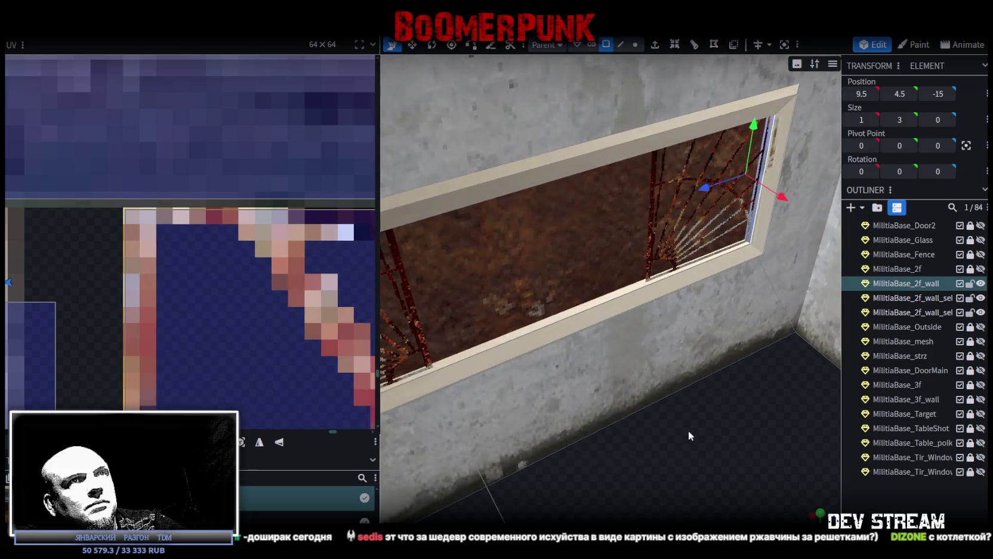
pyautogui.moveTo(688, 431); pyautogui.dragTo(700, 313)
pyautogui.moveTo(724, 202)
pyautogui.mouseDown()
pyautogui.moveTo(584, 226)
pyautogui.moveTo(640, 440)
pyautogui.mouseUp()
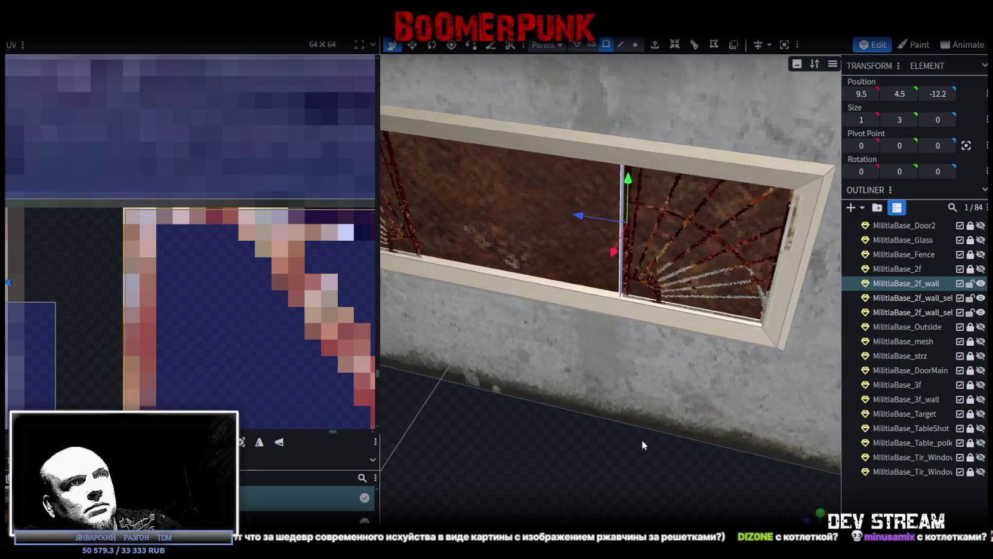
pyautogui.scroll(5, 640, 440)
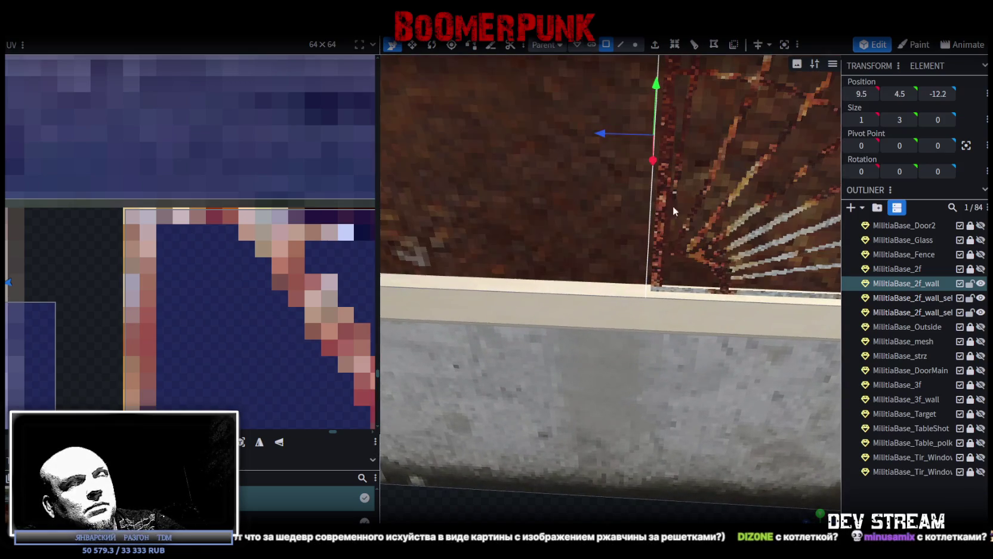
# - In edge mode, select the divider's edge and slide it in depth to Z -12.2
pyautogui.click(658, 214)
pyautogui.scroll(-2, 626, 379)
pyautogui.moveTo(625, 379)
pyautogui.mouseDown()
pyautogui.moveTo(652, 436)
pyautogui.moveTo(638, 433)
pyautogui.mouseUp()
pyautogui.click(621, 44)
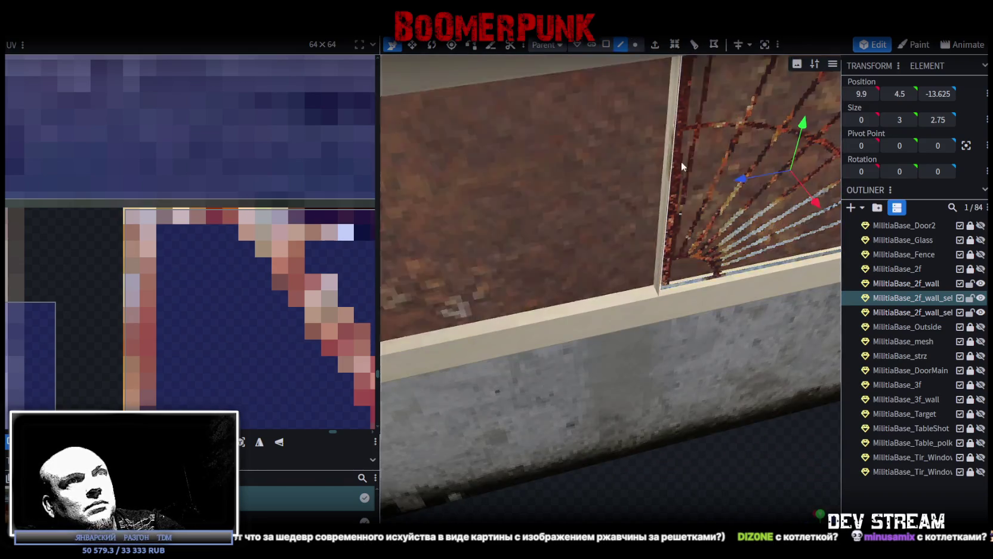
pyautogui.click(664, 258)
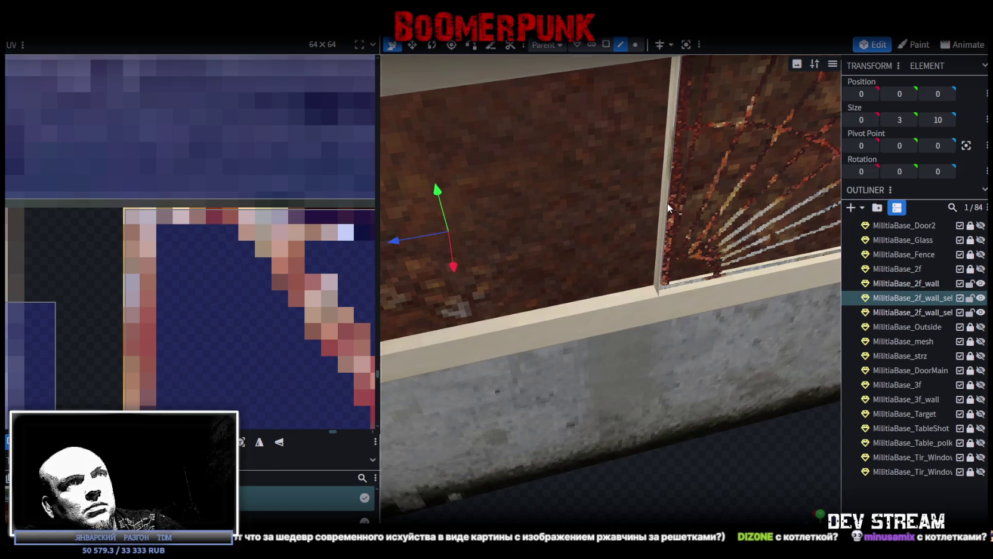
pyautogui.click(670, 193)
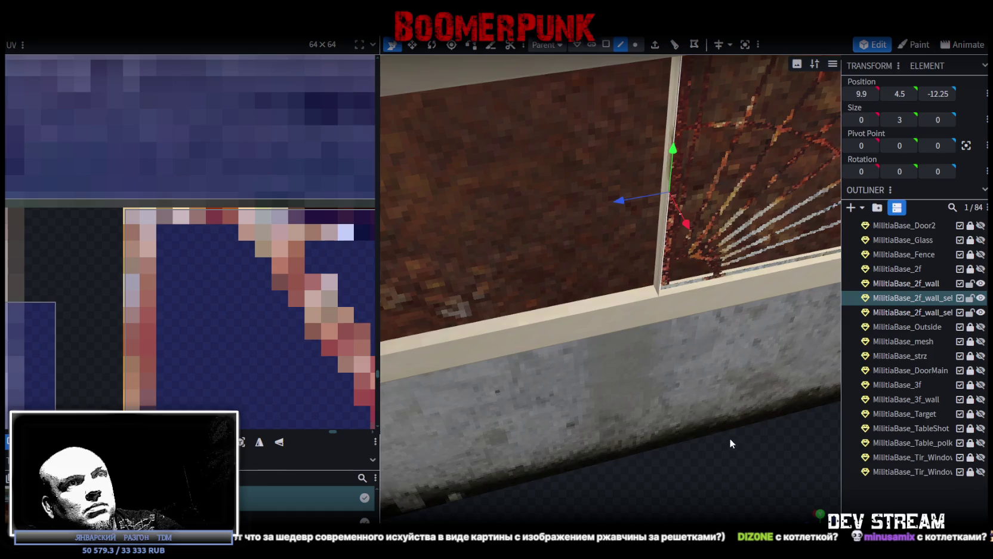
pyautogui.moveTo(730, 437); pyautogui.dragTo(637, 217)
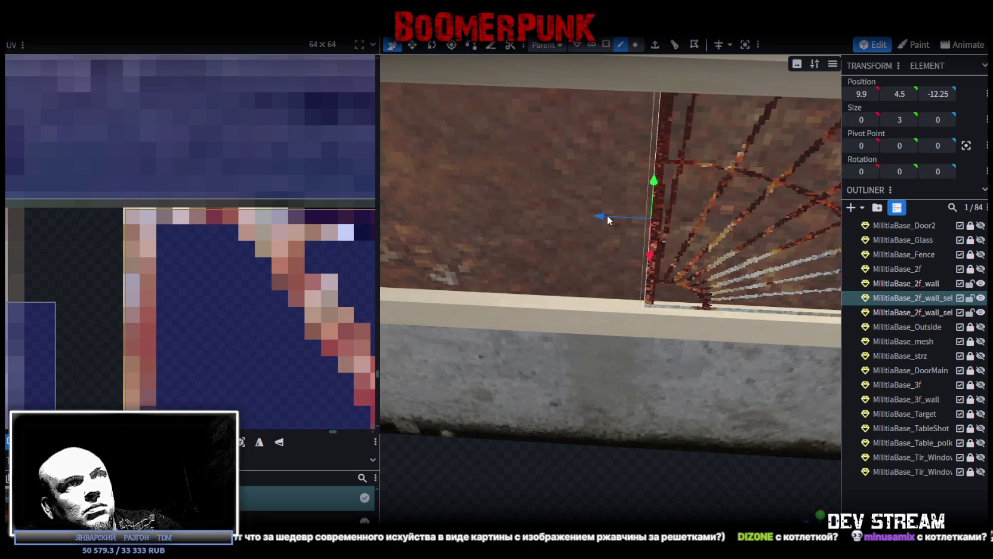
pyautogui.moveTo(615, 218); pyautogui.dragTo(597, 216)
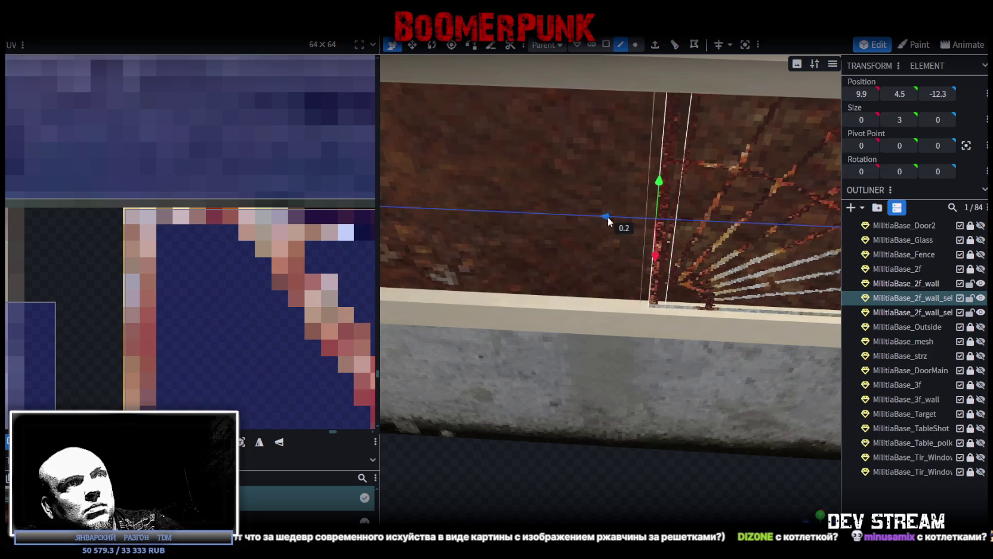
# - View the frame from below and select the divider face in face mode
pyautogui.moveTo(596, 215)
pyautogui.mouseDown()
pyautogui.moveTo(766, 470)
pyautogui.moveTo(690, 456)
pyautogui.mouseUp()
pyautogui.moveTo(566, 252)
pyautogui.mouseDown()
pyautogui.moveTo(726, 438)
pyautogui.moveTo(662, 468)
pyautogui.moveTo(717, 456)
pyautogui.moveTo(680, 478)
pyautogui.moveTo(898, 475)
pyautogui.mouseUp()
pyautogui.click(606, 45)
pyautogui.click(594, 200)
pyautogui.moveTo(594, 200)
pyautogui.mouseDown()
pyautogui.moveTo(603, 331)
pyautogui.moveTo(563, 478)
pyautogui.moveTo(672, 457)
pyautogui.moveTo(590, 449)
pyautogui.moveTo(800, 468)
pyautogui.moveTo(524, 414)
pyautogui.moveTo(555, 435)
pyautogui.moveTo(553, 446)
pyautogui.moveTo(617, 86)
pyautogui.mouseUp()
pyautogui.click(622, 45)
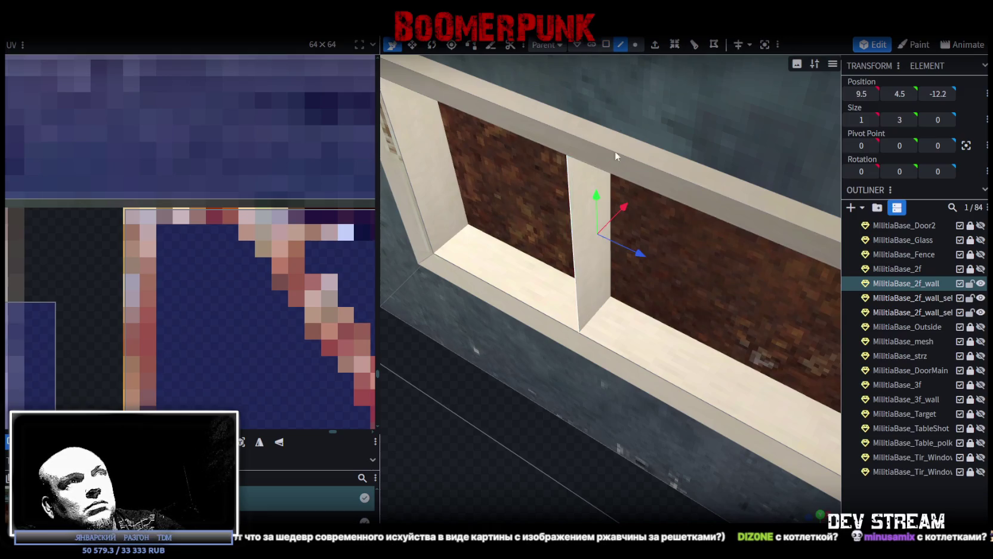
# - Collapse the divider edge flat and move the flattened face 1 unit along X
pyautogui.moveTo(623, 207); pyautogui.dragTo(631, 209)
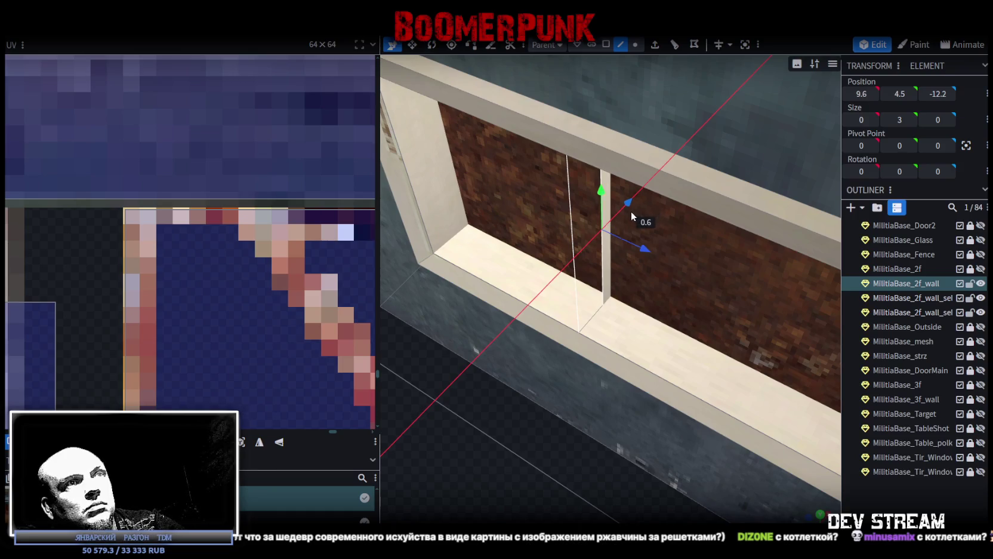
pyautogui.moveTo(631, 209); pyautogui.dragTo(631, 209)
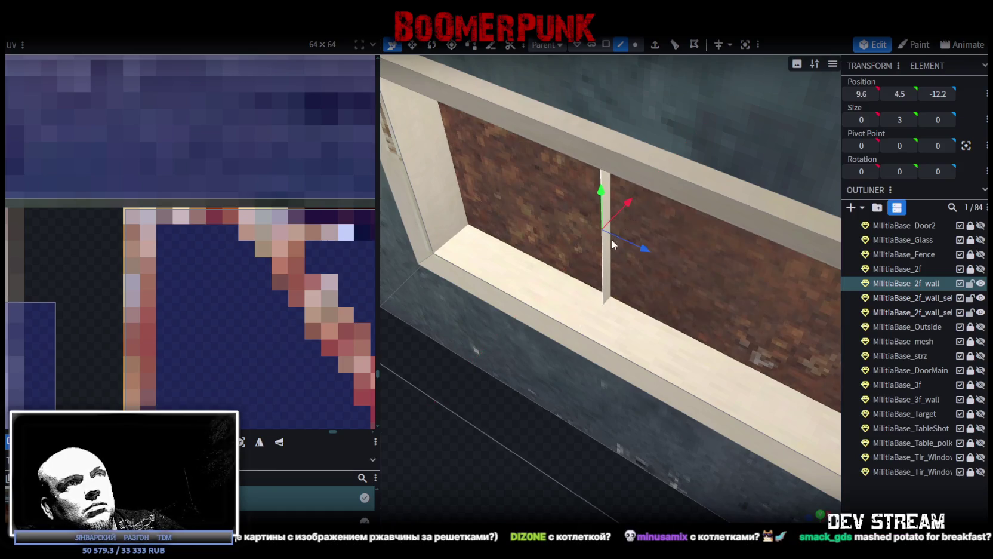
pyautogui.click(606, 45)
pyautogui.moveTo(607, 245)
pyautogui.mouseDown()
pyautogui.moveTo(533, 370)
pyautogui.moveTo(394, 408)
pyautogui.moveTo(671, 238)
pyautogui.moveTo(729, 295)
pyautogui.mouseUp()
pyautogui.moveTo(723, 371); pyautogui.dragTo(679, 390)
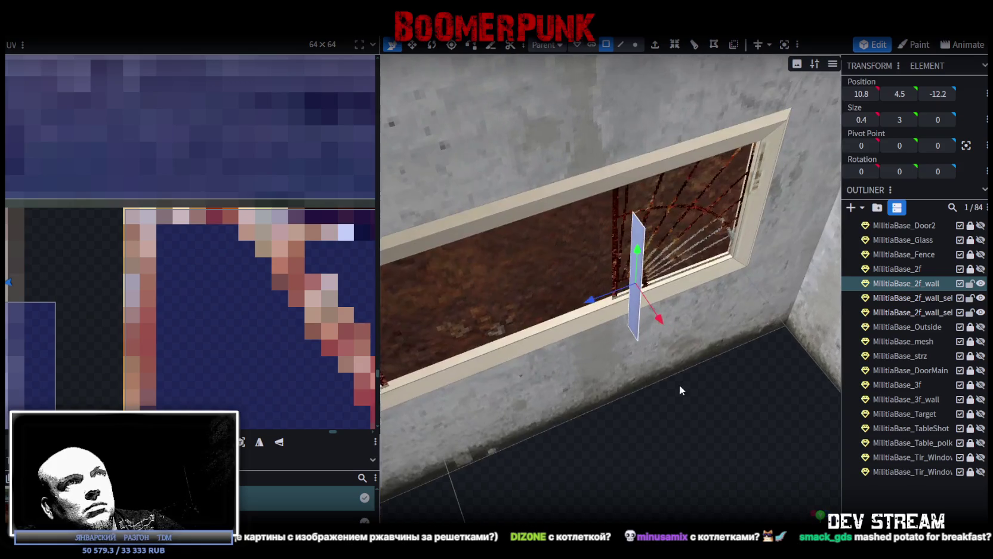
# - Extrude the divider face with an extend of 0.1 into a thin slab
pyautogui.click(655, 44)
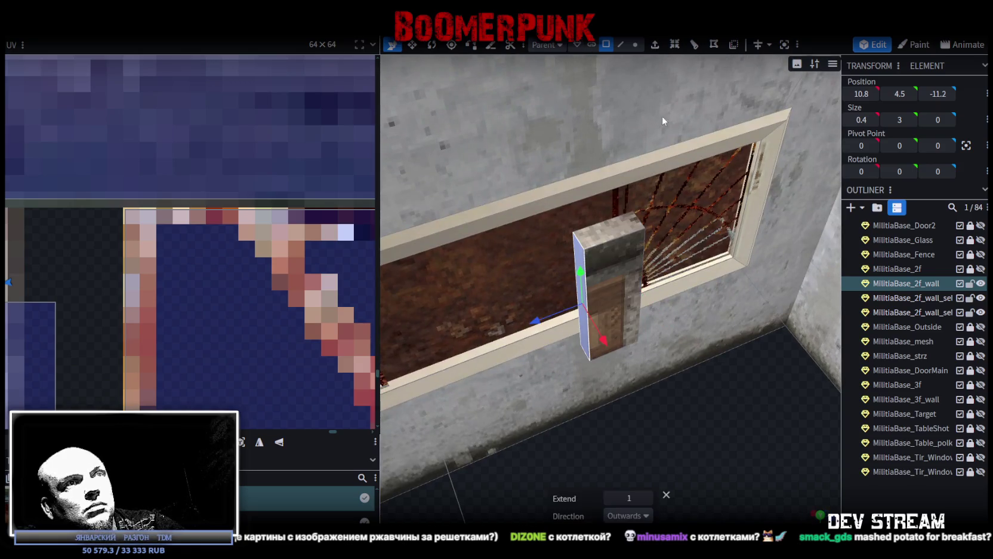
pyautogui.click(609, 498)
pyautogui.moveTo(640, 286)
pyautogui.mouseDown()
pyautogui.moveTo(597, 269)
pyautogui.moveTo(618, 450)
pyautogui.mouseUp()
pyautogui.click(589, 263)
pyautogui.click(579, 332)
pyautogui.moveTo(527, 424); pyautogui.dragTo(576, 387)
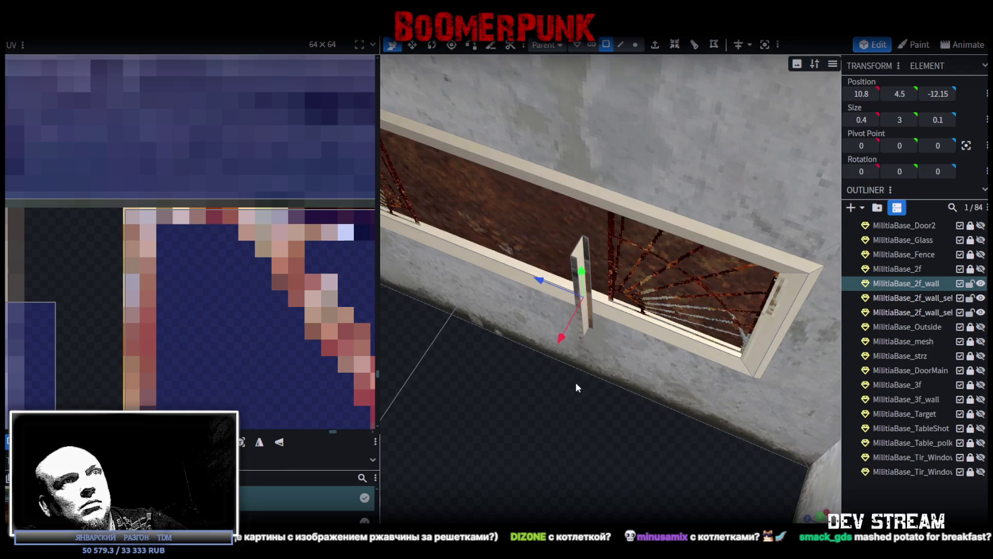
pyautogui.scroll(2, 576, 386)
# - Reselect the 0.4 × 3 × 0.1 mullion slab as a whole
pyautogui.click(621, 45)
pyautogui.scroll(2, 568, 217)
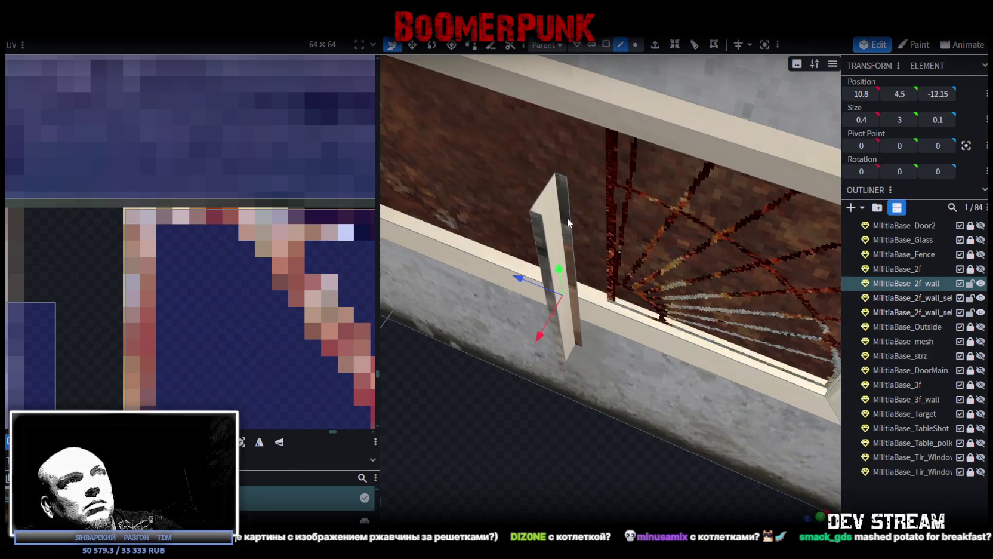
pyautogui.click(542, 242)
pyautogui.click(562, 234)
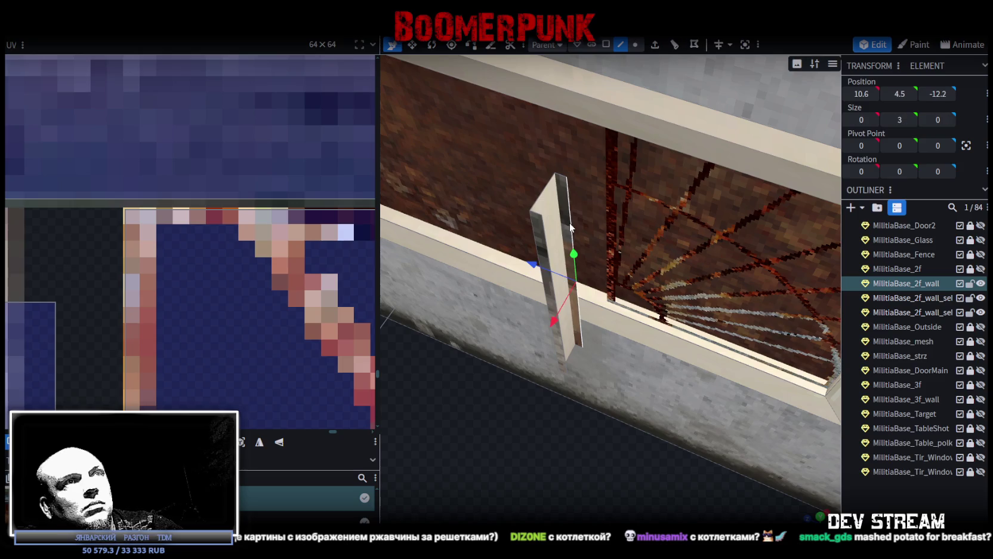
pyautogui.moveTo(546, 239)
pyautogui.mouseDown()
pyautogui.moveTo(538, 431)
pyautogui.moveTo(619, 416)
pyautogui.mouseUp()
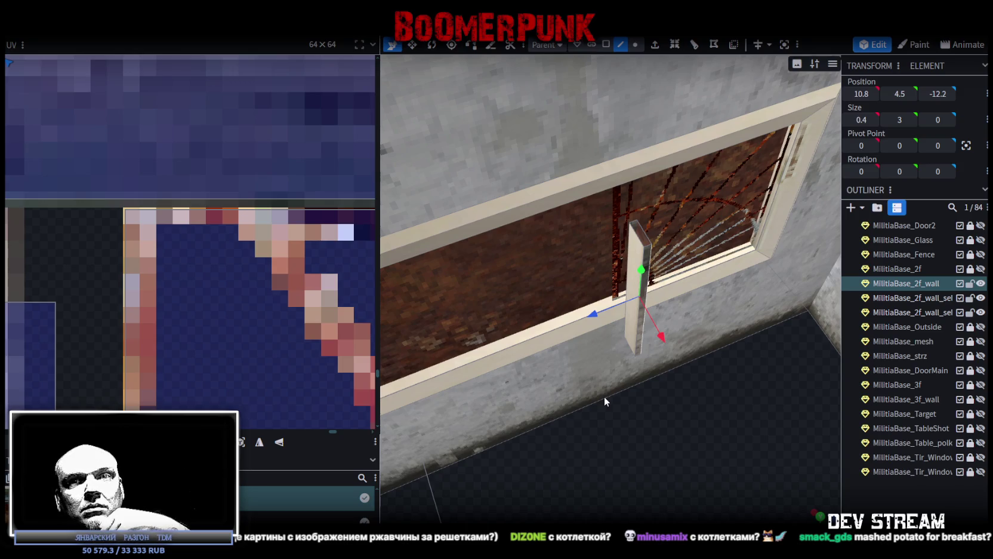
pyautogui.moveTo(730, 384)
pyautogui.mouseDown()
pyautogui.moveTo(667, 465)
pyautogui.moveTo(723, 511)
pyautogui.mouseUp()
pyautogui.moveTo(716, 362)
pyautogui.keyDown('ctrl'); pyautogui.mouseDown()
pyautogui.moveTo(662, 330)
pyautogui.moveTo(646, 305)
pyautogui.moveTo(621, 375)
pyautogui.moveTo(536, 382)
pyautogui.moveTo(570, 392)
pyautogui.moveTo(637, 55)
pyautogui.mouseUp(); pyautogui.keyUp('ctrl')
pyautogui.click(607, 45)
pyautogui.click(618, 302)
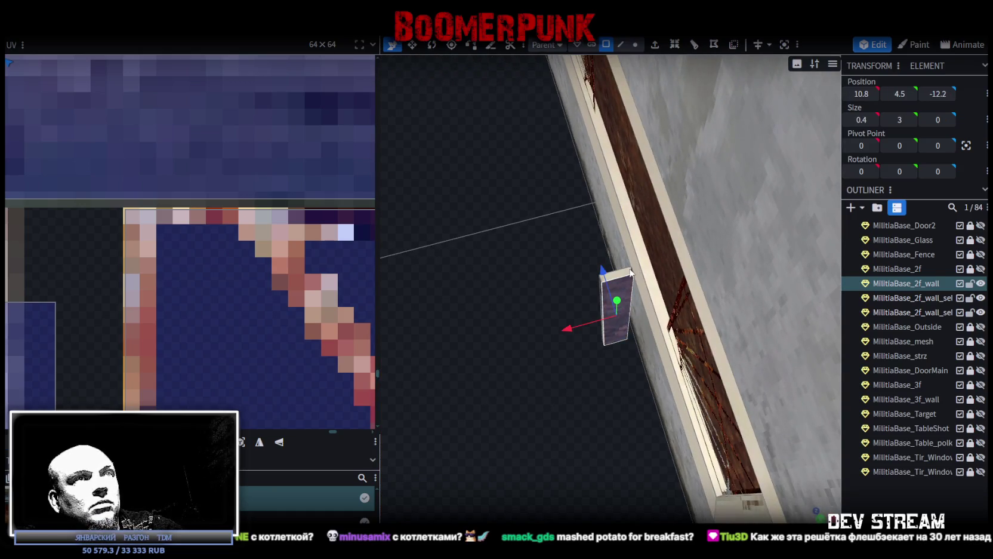
pyautogui.moveTo(622, 284); pyautogui.dragTo(548, 364)
pyautogui.moveTo(584, 354); pyautogui.dragTo(627, 322)
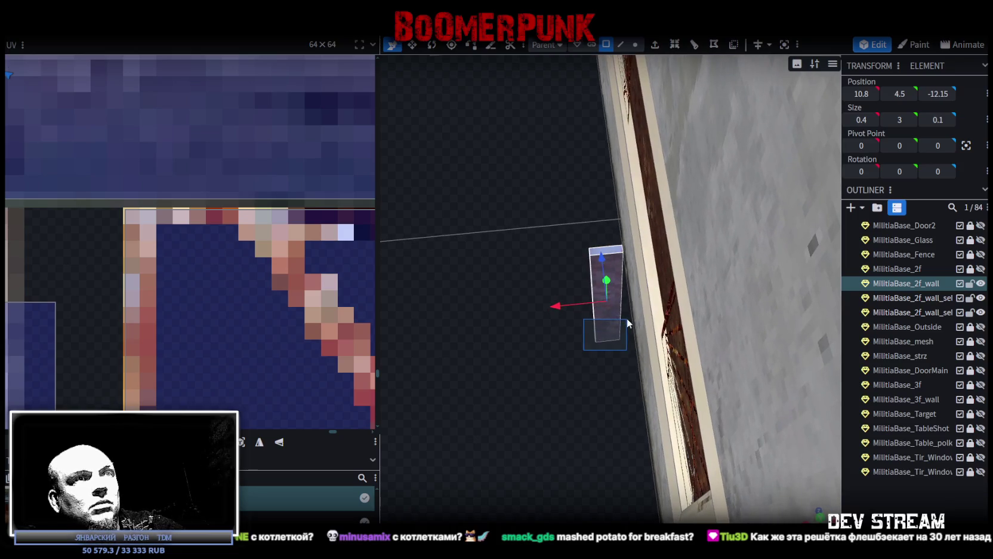
# - Move and stretch the mullion's front face UVs onto the texture
pyautogui.scroll(-3, 242, 295)
pyautogui.scroll(-3, 239, 297)
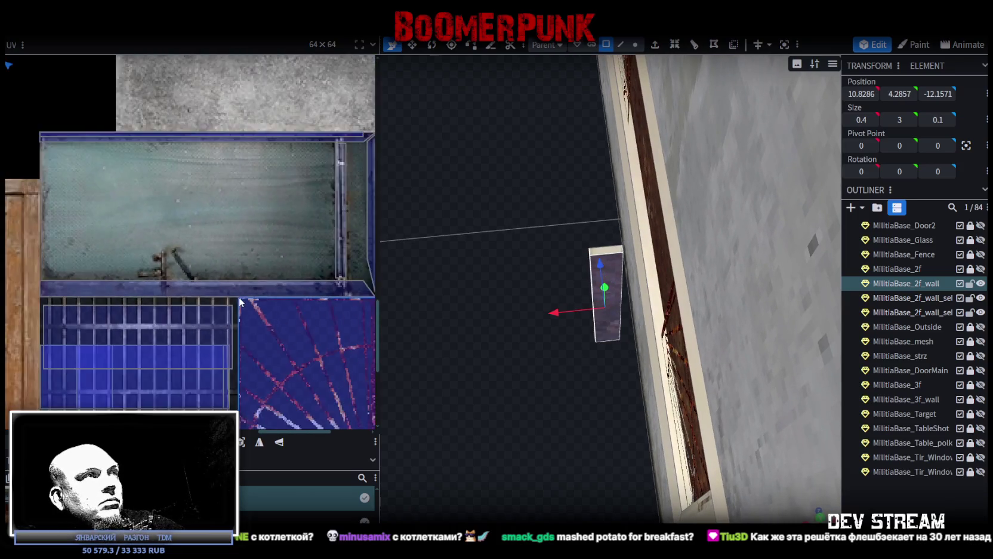
pyautogui.scroll(-3, 233, 295)
pyautogui.scroll(-2, 229, 294)
pyautogui.moveTo(143, 186); pyautogui.dragTo(186, 223)
pyautogui.moveTo(524, 363); pyautogui.dragTo(636, 289)
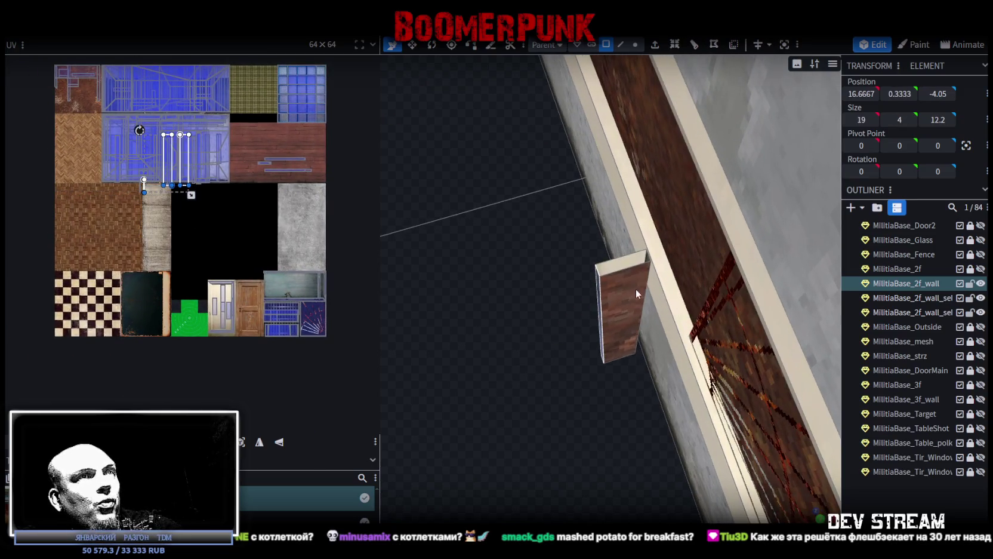
pyautogui.click(636, 294)
pyautogui.click(648, 263)
pyautogui.click(599, 285)
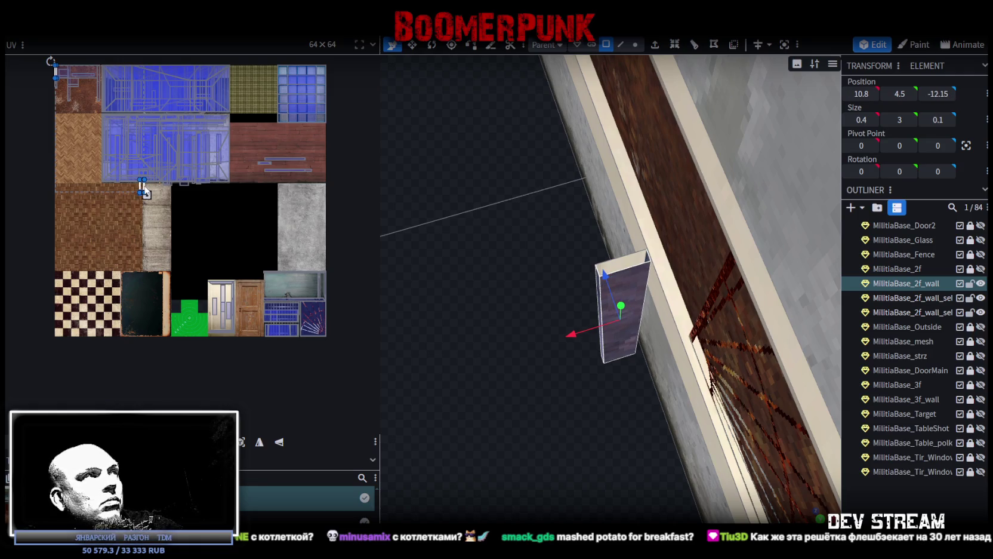
pyautogui.moveTo(142, 190); pyautogui.dragTo(232, 309)
# - Move and narrow the remaining faces' UVs onto the cream door-frame strip
pyautogui.click(627, 287)
pyautogui.moveTo(144, 194)
pyautogui.mouseDown()
pyautogui.moveTo(226, 312)
pyautogui.moveTo(223, 330)
pyautogui.moveTo(223, 163)
pyautogui.mouseUp()
pyautogui.scroll(2, 225, 312)
pyautogui.scroll(2, 210, 284)
pyautogui.scroll(2, 210, 284)
pyautogui.moveTo(625, 401); pyautogui.dragTo(670, 209)
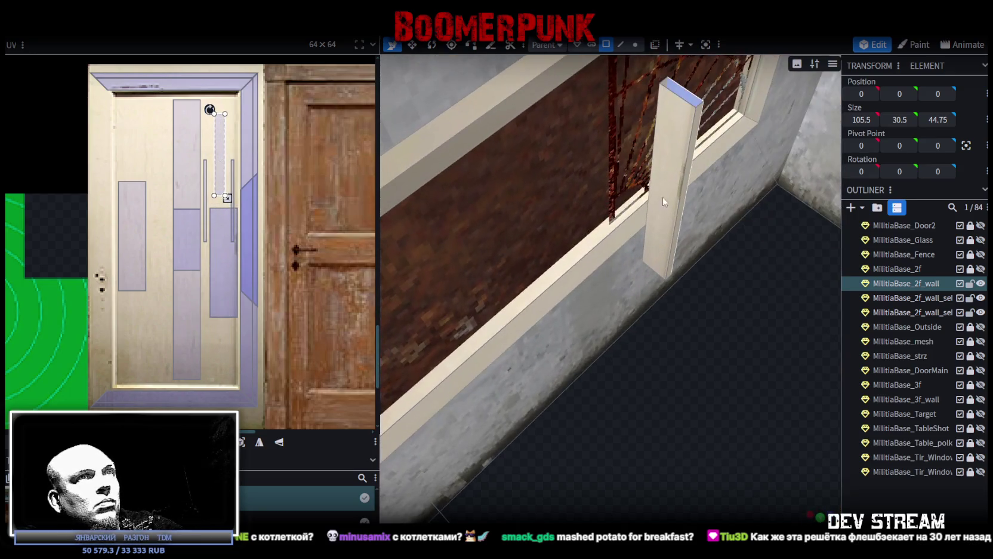
pyautogui.click(670, 213)
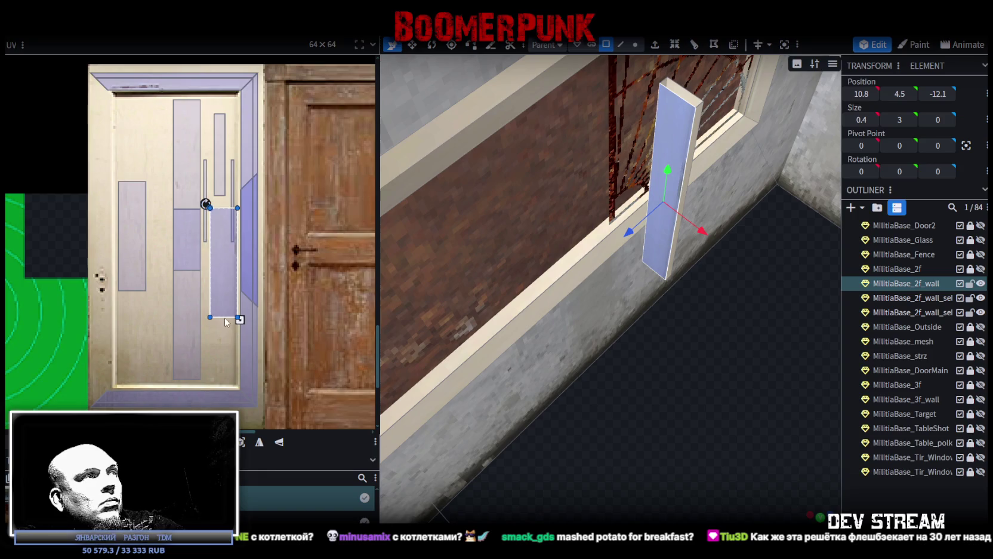
pyautogui.moveTo(237, 317)
pyautogui.mouseDown()
pyautogui.moveTo(222, 289)
pyautogui.moveTo(233, 330)
pyautogui.mouseUp()
pyautogui.moveTo(626, 431); pyautogui.dragTo(702, 400)
# - Select the mullion box and copy its four faces
pyautogui.hotkey('ctrl', 'a')
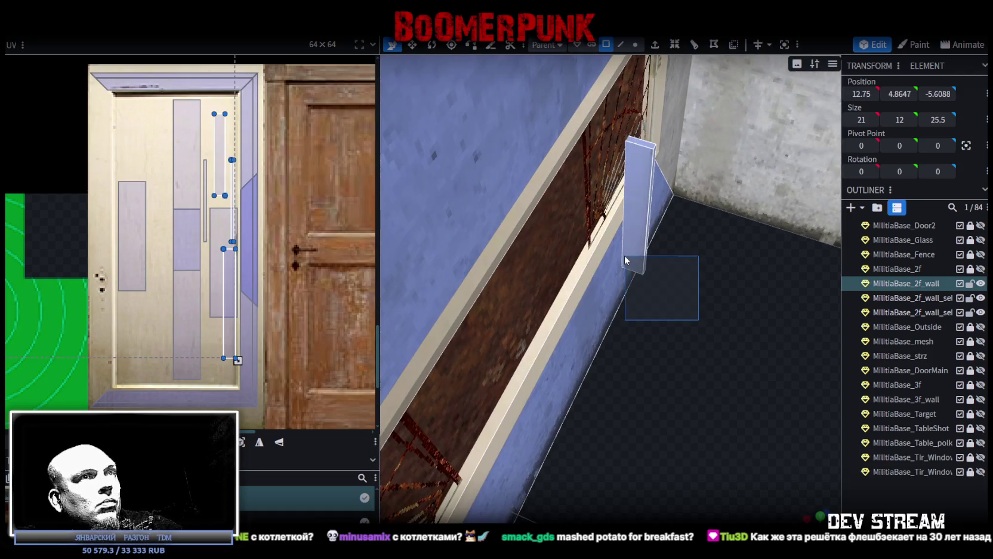
pyautogui.moveTo(624, 254); pyautogui.dragTo(691, 364)
pyautogui.click(635, 235)
pyautogui.moveTo(615, 262)
pyautogui.mouseDown()
pyautogui.moveTo(603, 345)
pyautogui.moveTo(658, 220)
pyautogui.mouseUp()
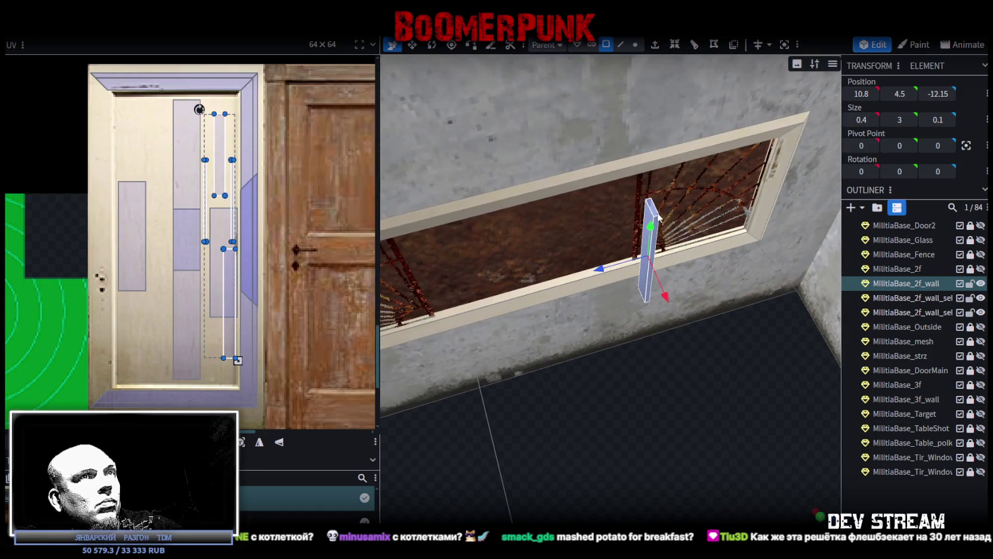
pyautogui.rightClick(658, 219)
pyautogui.click(678, 357)
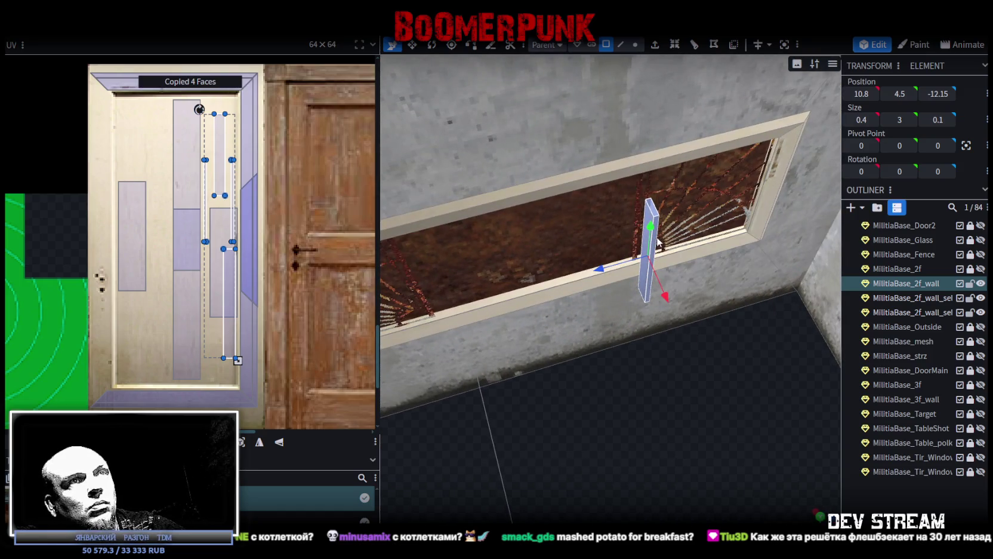
# - Paste the copied face mapping onto the other divider piece and pick out the small mullion
pyautogui.rightClick(654, 241)
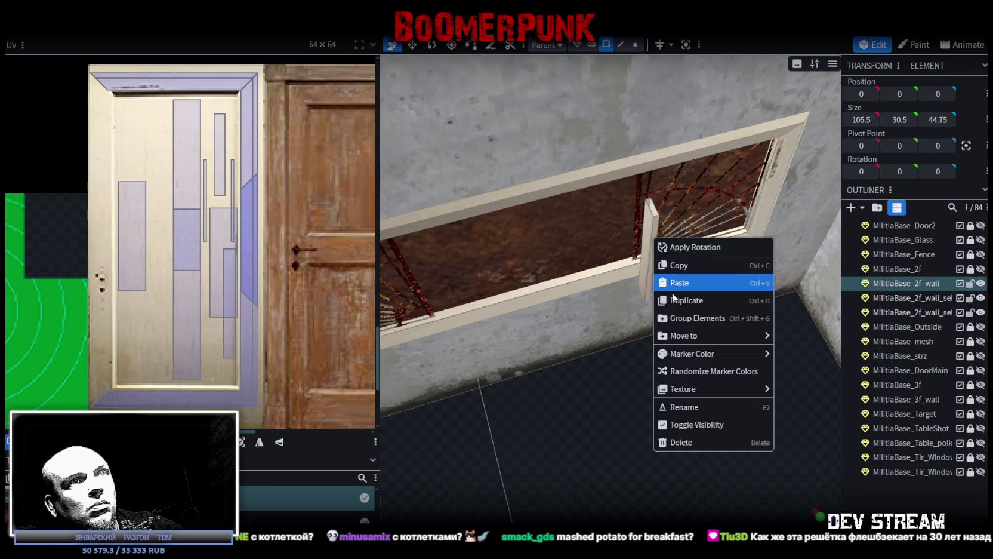
pyautogui.click(681, 283)
pyautogui.moveTo(603, 401)
pyautogui.mouseDown()
pyautogui.moveTo(592, 417)
pyautogui.moveTo(656, 417)
pyautogui.moveTo(634, 261)
pyautogui.mouseUp()
pyautogui.click(633, 261)
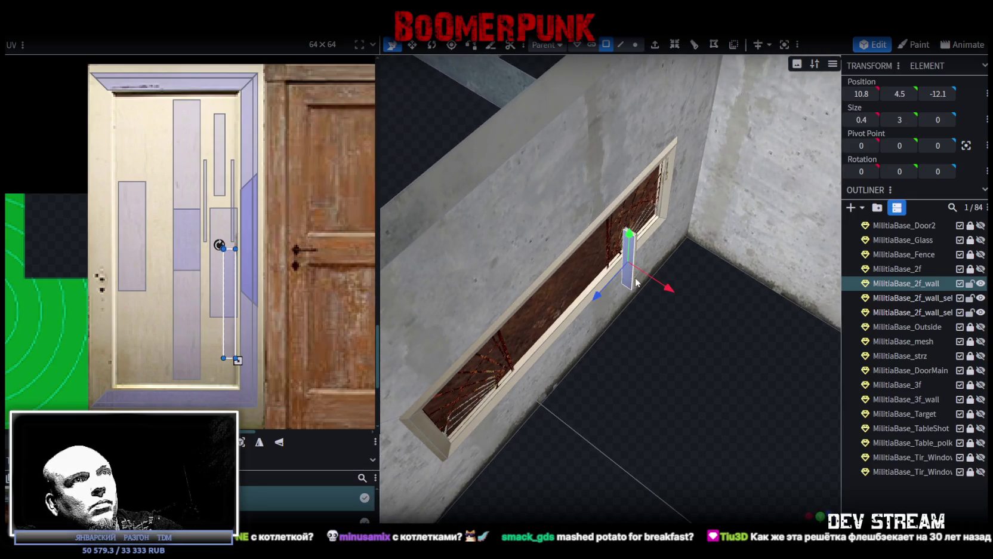
pyautogui.hotkey('ctrl', 'a')
pyautogui.moveTo(648, 305)
pyautogui.mouseDown()
pyautogui.moveTo(704, 366)
pyautogui.moveTo(669, 254)
pyautogui.mouseUp()
pyautogui.click(616, 275)
# - Select all the mullion's faces and slide it along Z to about −7.9
pyautogui.moveTo(670, 348); pyautogui.dragTo(634, 266)
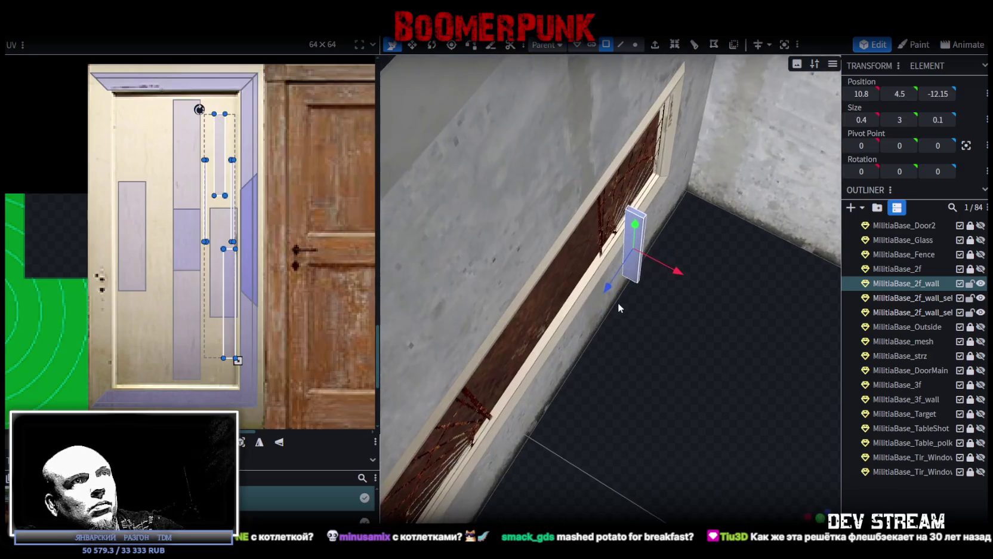
pyautogui.rightClick(618, 272)
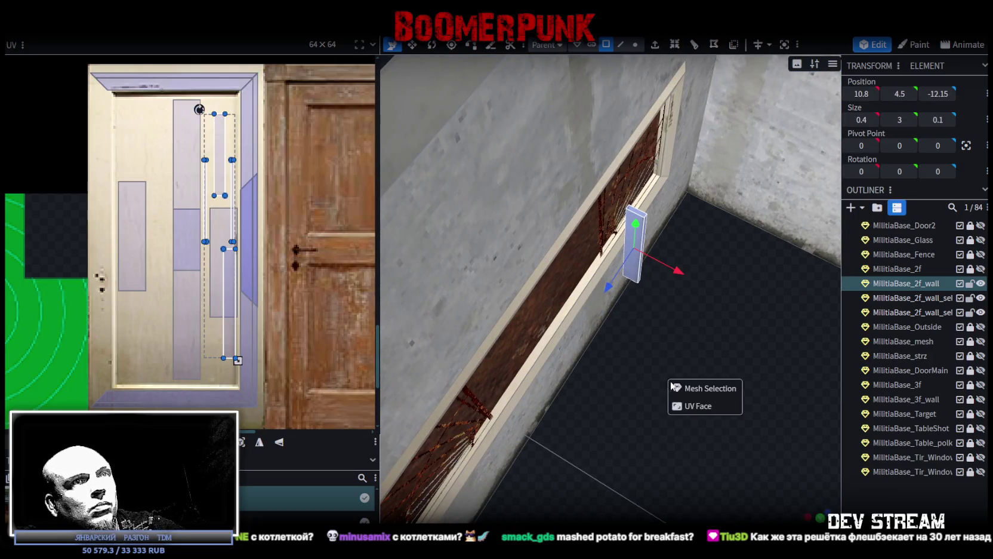
pyautogui.click(672, 388)
pyautogui.moveTo(608, 288)
pyautogui.mouseDown()
pyautogui.moveTo(491, 442)
pyautogui.moveTo(684, 463)
pyautogui.moveTo(648, 466)
pyautogui.mouseUp()
pyautogui.moveTo(545, 327)
pyautogui.mouseDown()
pyautogui.moveTo(518, 329)
pyautogui.moveTo(542, 329)
pyautogui.mouseUp()
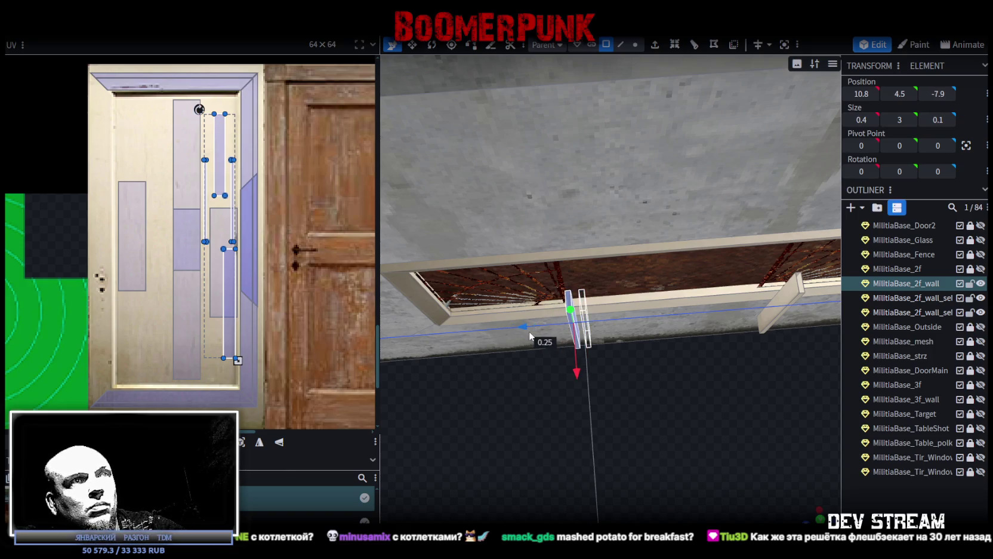
pyautogui.moveTo(677, 400)
pyautogui.mouseDown()
pyautogui.moveTo(711, 385)
pyautogui.moveTo(599, 304)
pyautogui.mouseUp()
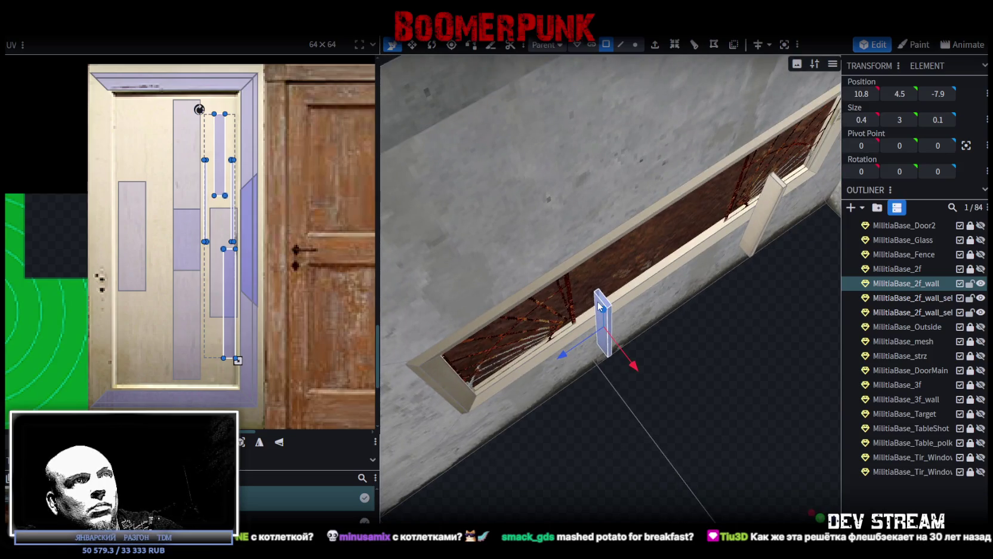
# - Select the new mullion pieces and move them 1 unit inward on X
pyautogui.click(598, 304)
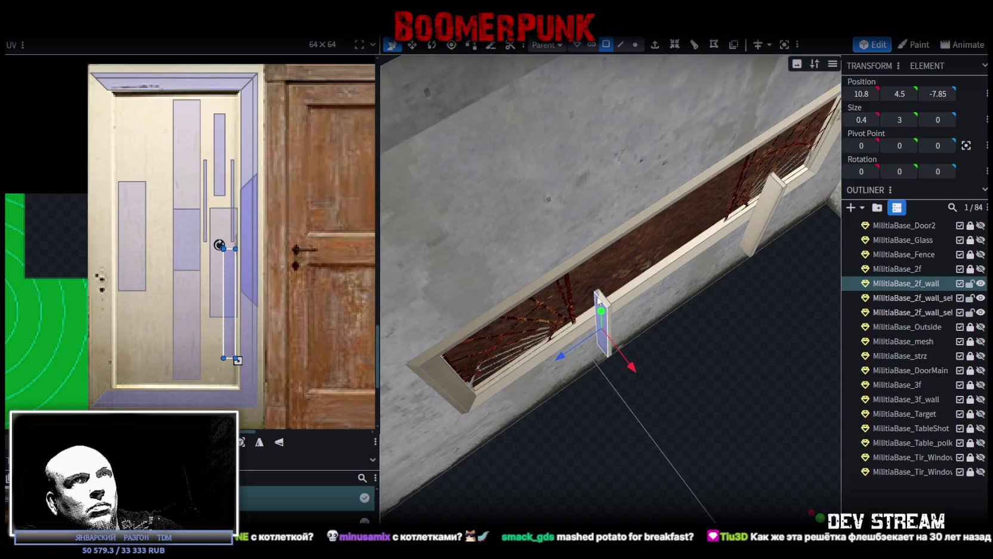
pyautogui.moveTo(599, 301)
pyautogui.mouseDown()
pyautogui.moveTo(696, 393)
pyautogui.moveTo(619, 347)
pyautogui.mouseUp()
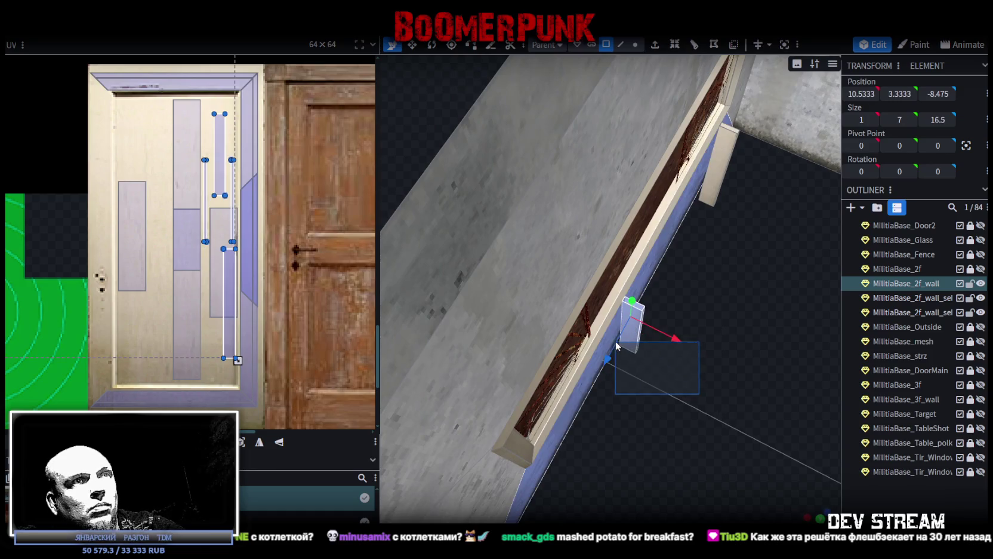
pyautogui.moveTo(695, 398); pyautogui.dragTo(537, 332)
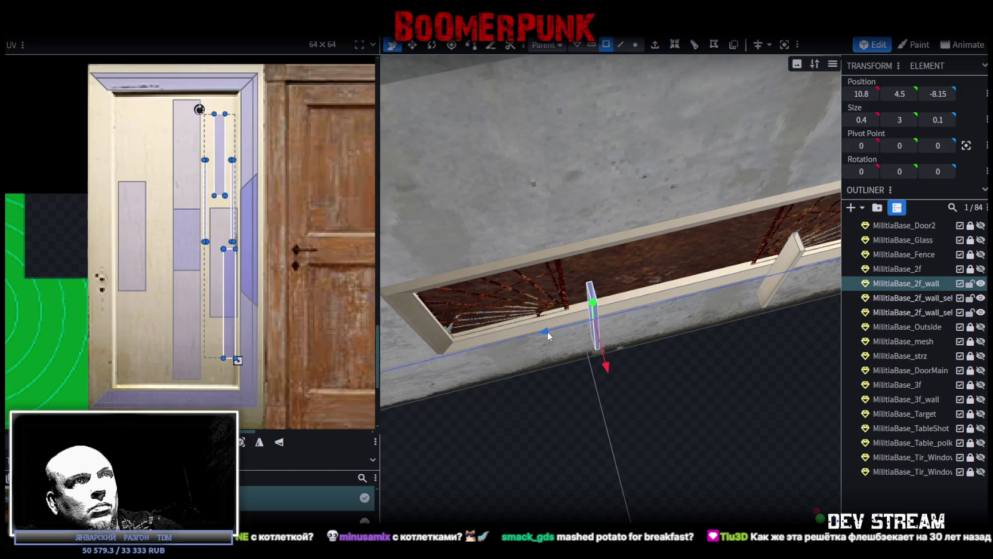
pyautogui.moveTo(537, 332); pyautogui.dragTo(544, 340)
pyautogui.moveTo(665, 428)
pyautogui.mouseDown()
pyautogui.moveTo(657, 440)
pyautogui.moveTo(721, 414)
pyautogui.moveTo(735, 431)
pyautogui.moveTo(751, 411)
pyautogui.moveTo(773, 269)
pyautogui.mouseUp()
pyautogui.keyDown('shift'); pyautogui.click(736, 154); pyautogui.keyUp('shift')
pyautogui.keyDown('shift'); pyautogui.click(737, 149); pyautogui.keyUp('shift')
pyautogui.moveTo(722, 270); pyautogui.dragTo(675, 338)
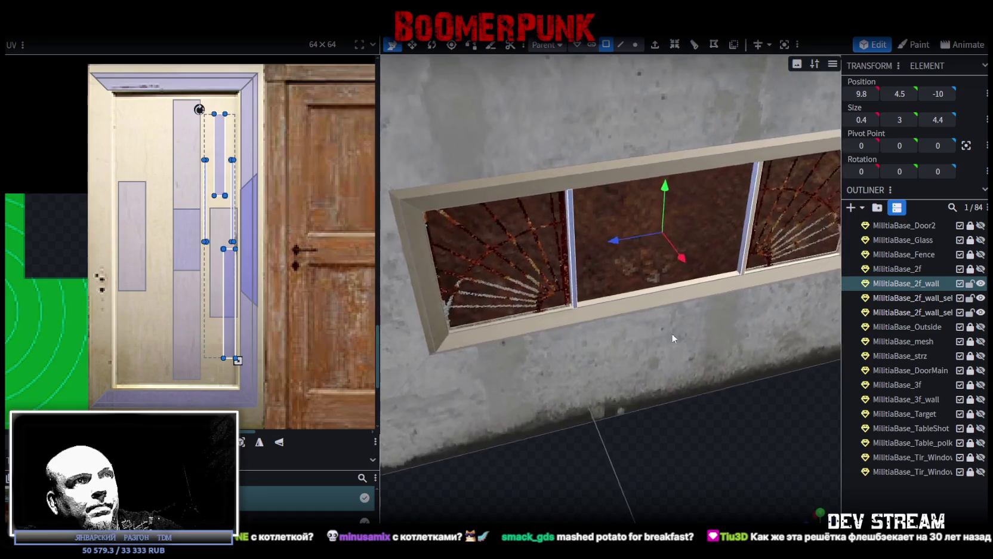
pyautogui.scroll(3, 675, 337)
pyautogui.click(549, 257)
# - Nudge the vertical post slightly along its depth to Z −7.8
pyautogui.click(552, 256)
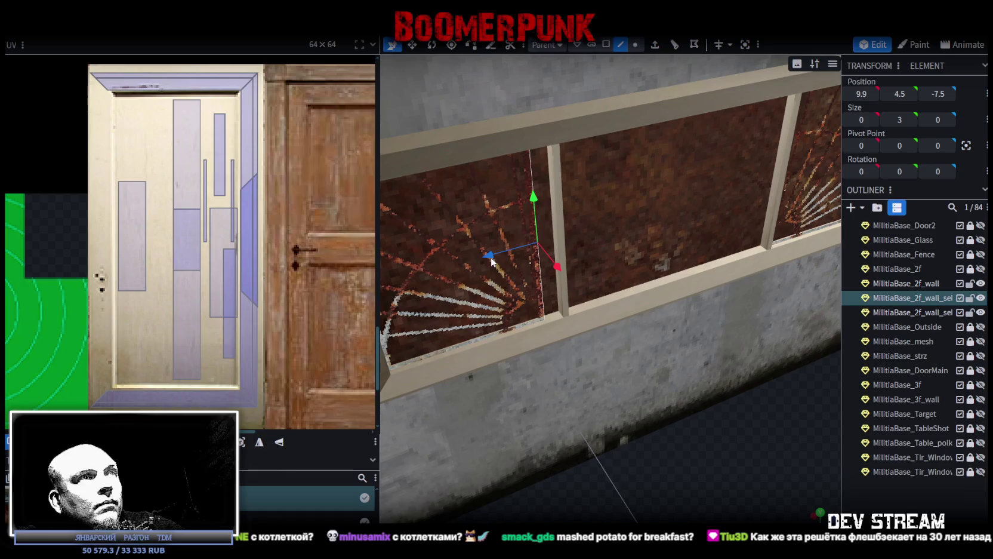
pyautogui.moveTo(506, 252); pyautogui.dragTo(507, 256)
pyautogui.moveTo(507, 252); pyautogui.dragTo(965, 452, button='middle')
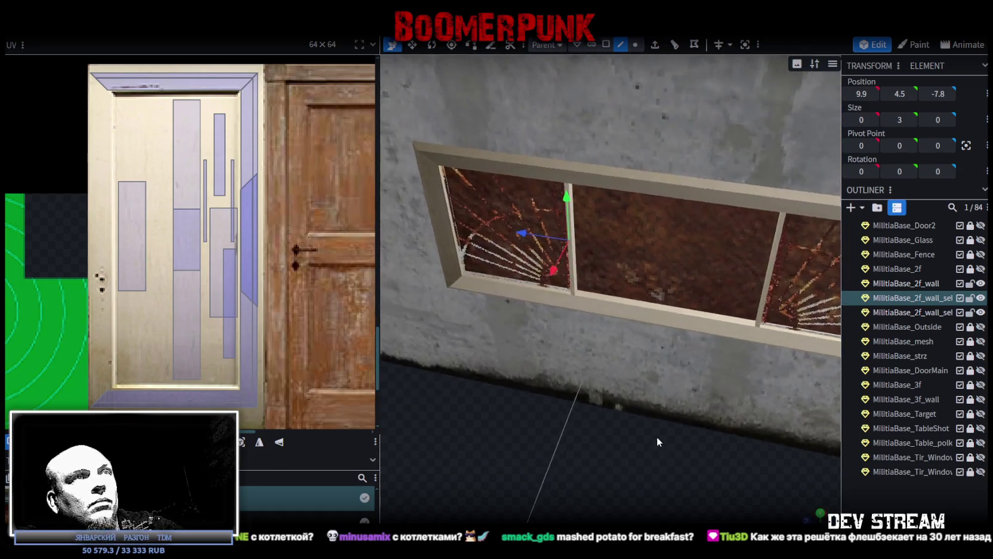
pyautogui.moveTo(648, 509); pyautogui.dragTo(678, 474, button='middle')
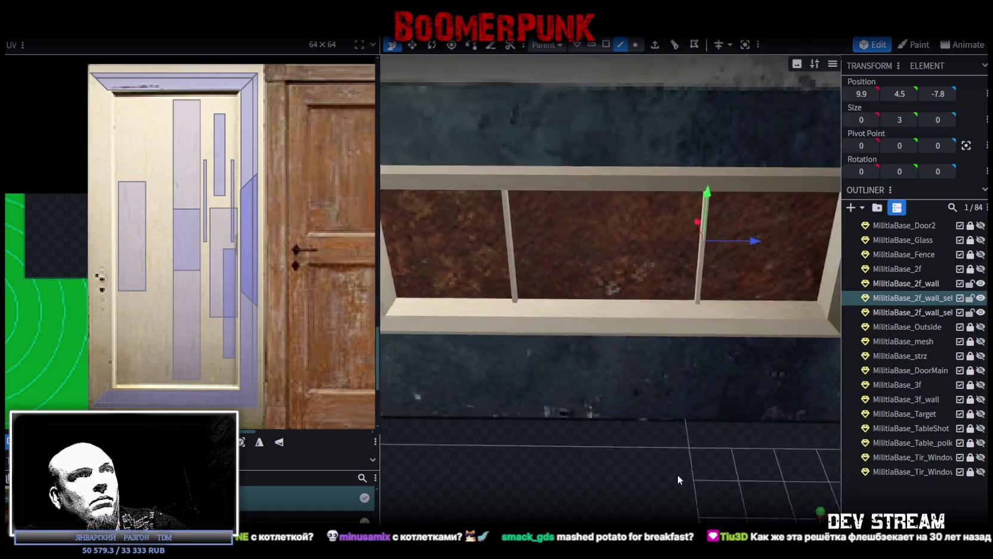
# - Select the next window mesh in face mode and briefly hide the grille and 2f wall to inspect it
pyautogui.click(590, 242)
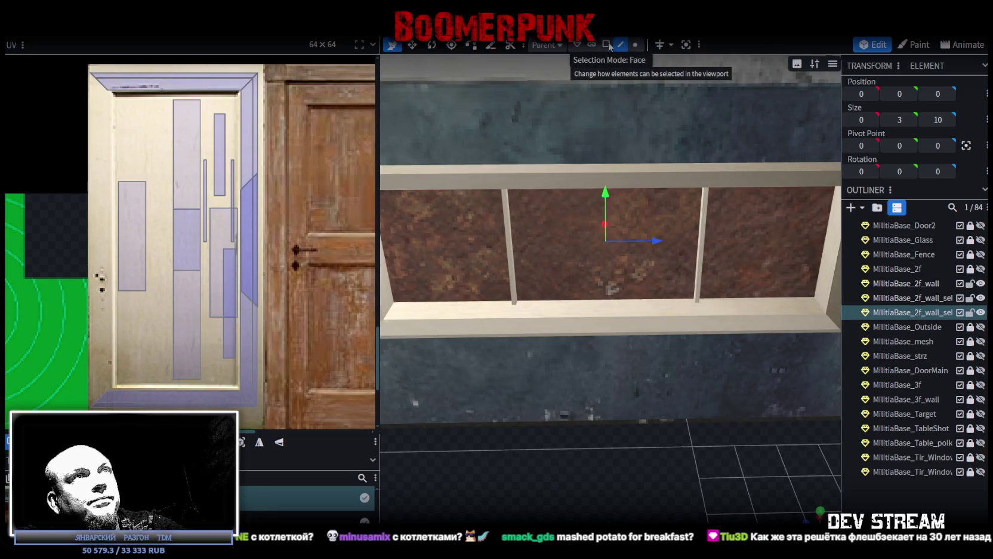
pyautogui.click(606, 44)
pyautogui.scroll(-5, 594, 277)
pyautogui.moveTo(618, 449); pyautogui.dragTo(603, 474, button='middle')
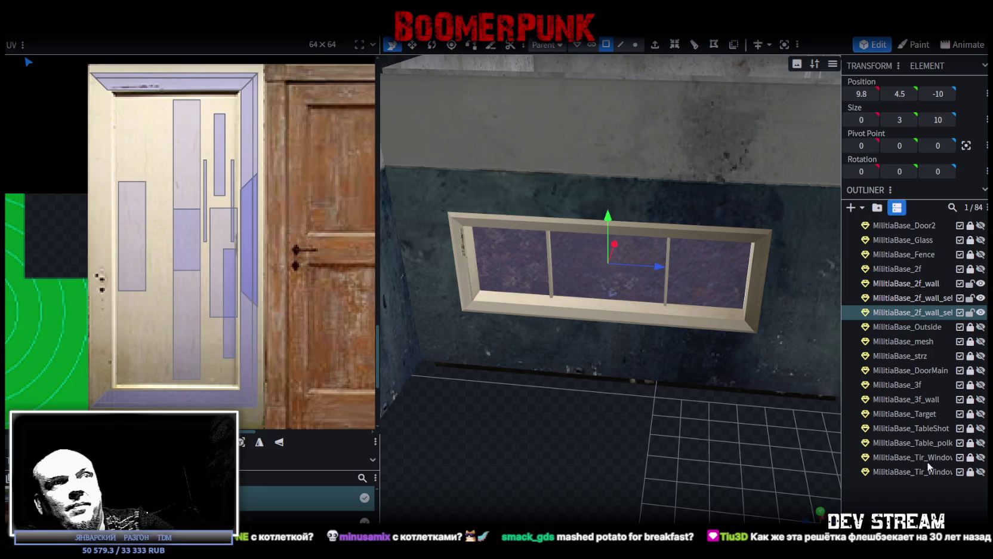
pyautogui.moveTo(621, 465)
pyautogui.mouseDown()
pyautogui.moveTo(436, 499)
pyautogui.moveTo(972, 295)
pyautogui.mouseUp()
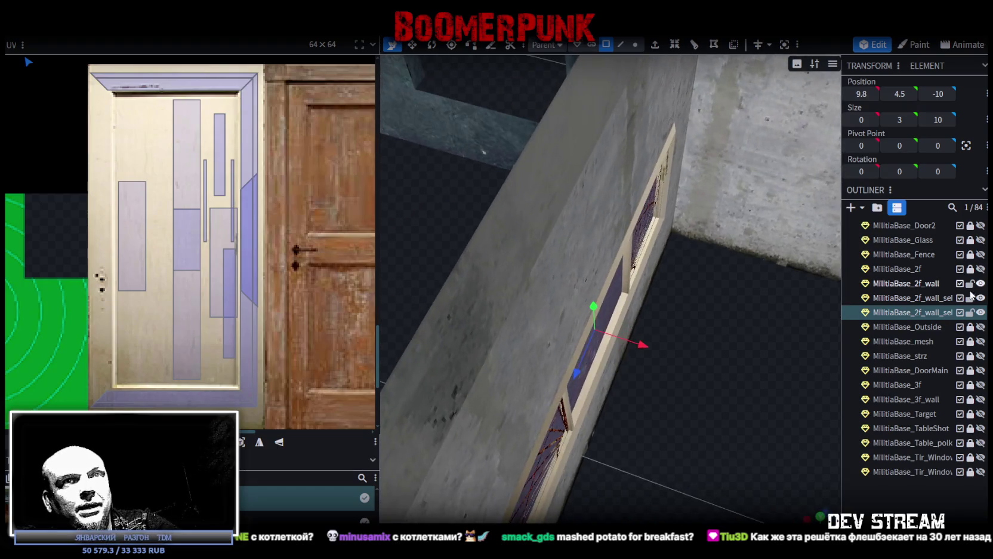
pyautogui.moveTo(824, 335); pyautogui.dragTo(661, 395)
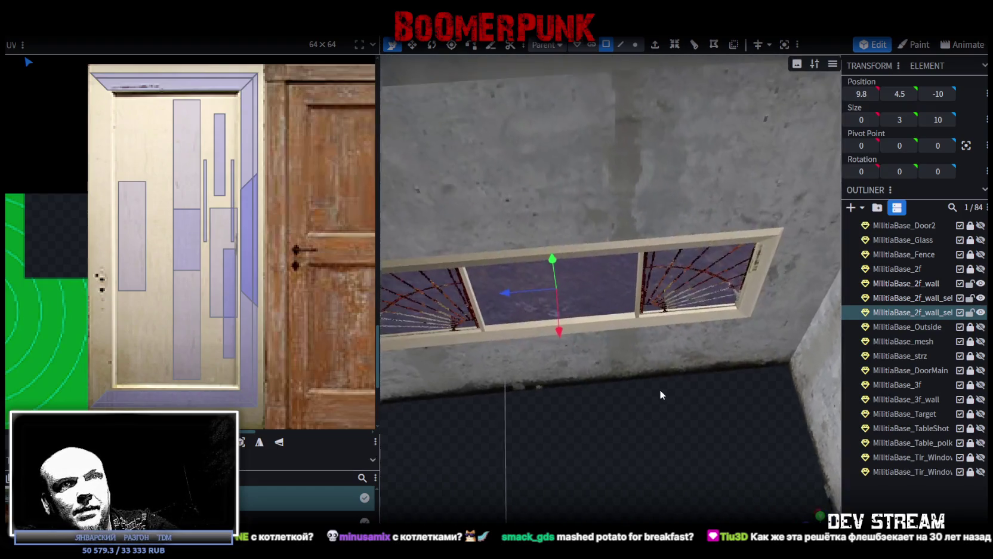
pyautogui.click(980, 298)
pyautogui.click(981, 297)
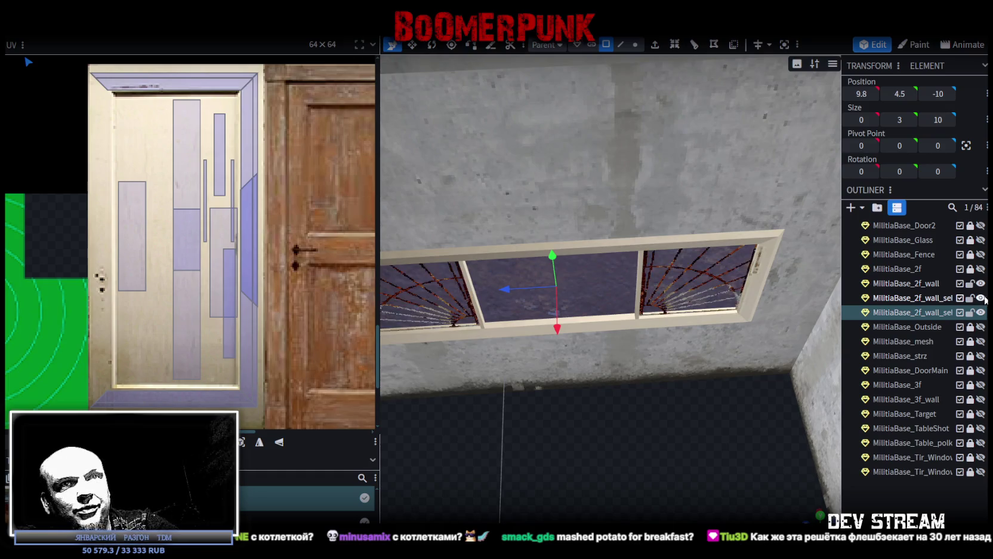
pyautogui.click(981, 283)
pyautogui.click(981, 283)
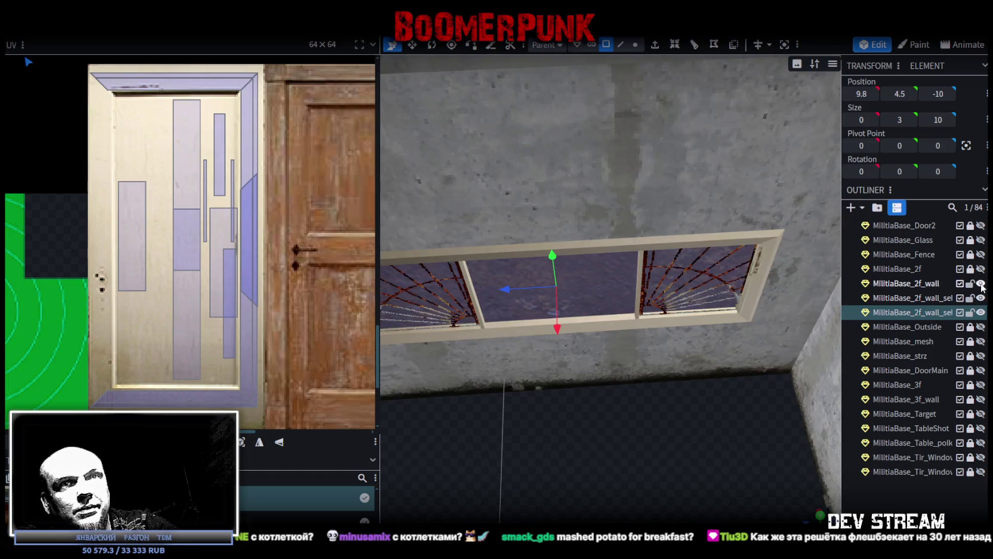
# - Merge the MilitiaBase_Fence mesh and the other window pane mesh into one
pyautogui.click(926, 299)
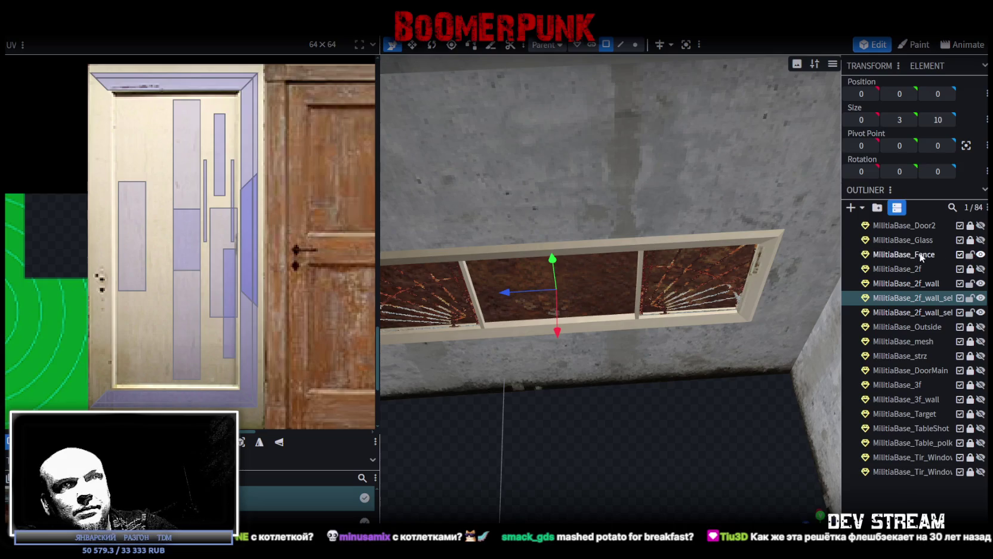
pyautogui.click(922, 255)
pyautogui.keyDown('ctrl'); pyautogui.click(918, 298); pyautogui.keyUp('ctrl')
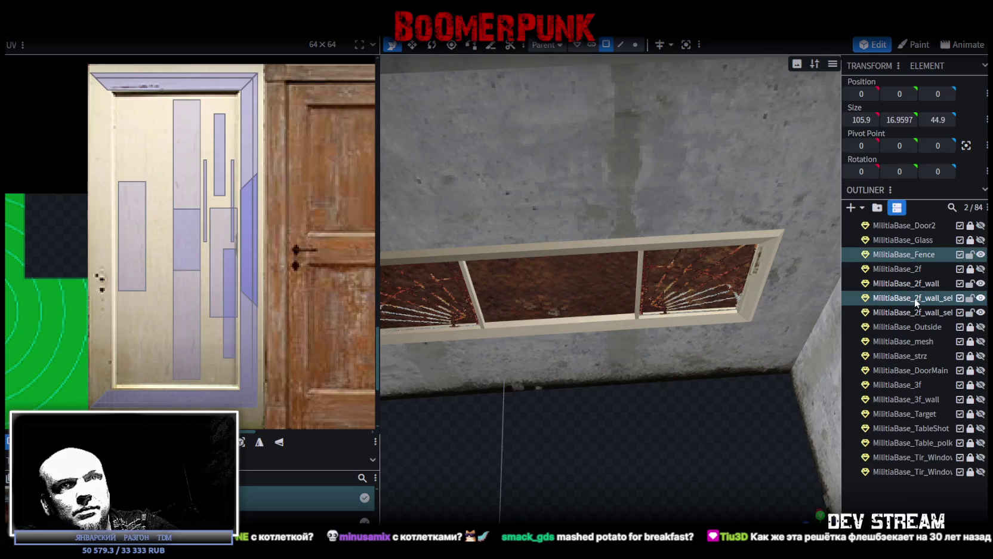
pyautogui.rightClick(917, 299)
pyautogui.click(848, 328)
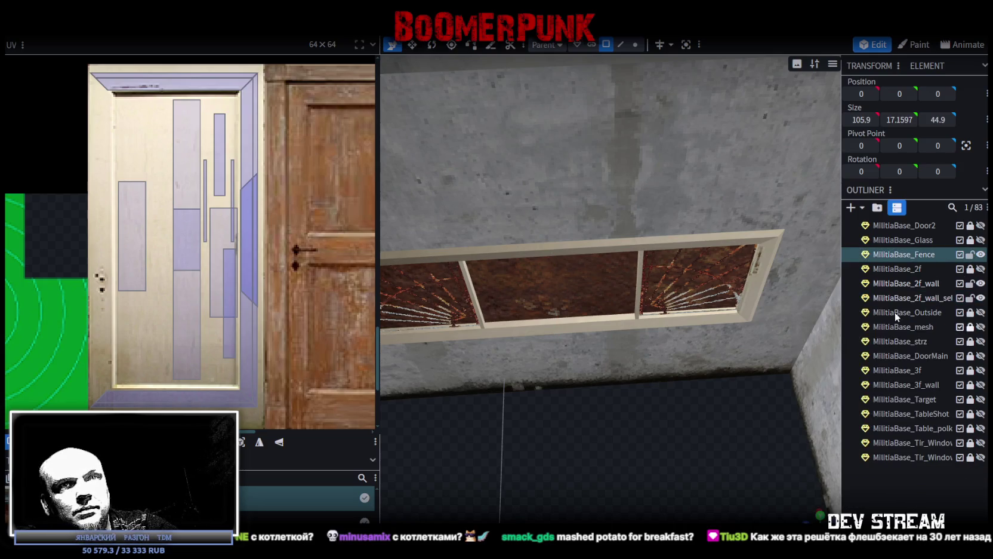
pyautogui.click(931, 300)
pyautogui.moveTo(638, 438)
pyautogui.mouseDown()
pyautogui.moveTo(626, 422)
pyautogui.moveTo(645, 416)
pyautogui.mouseUp()
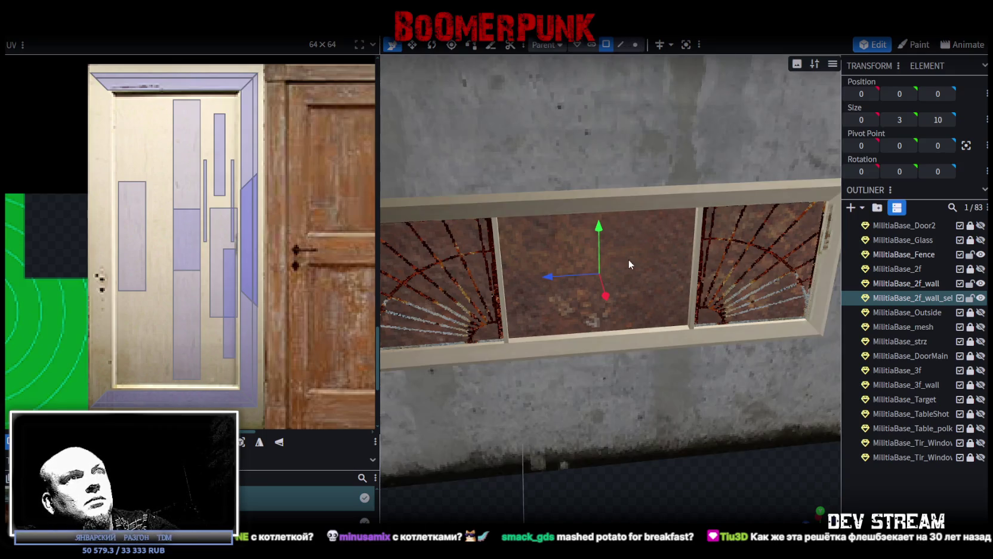
# - Loop-cut the glass face with 2 cuts and shift the two new edges by 0.2
pyautogui.click(629, 259)
pyautogui.click(675, 45)
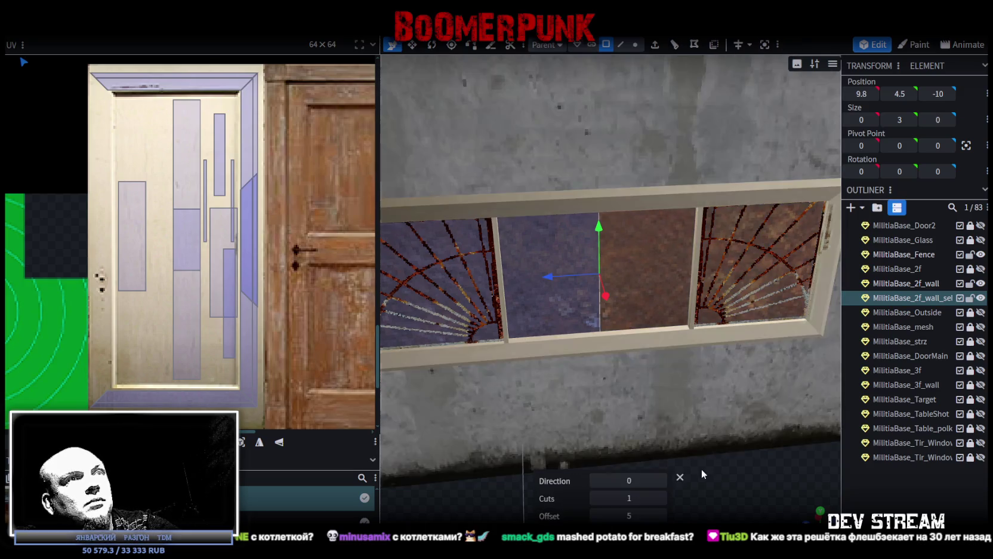
pyautogui.click(661, 498)
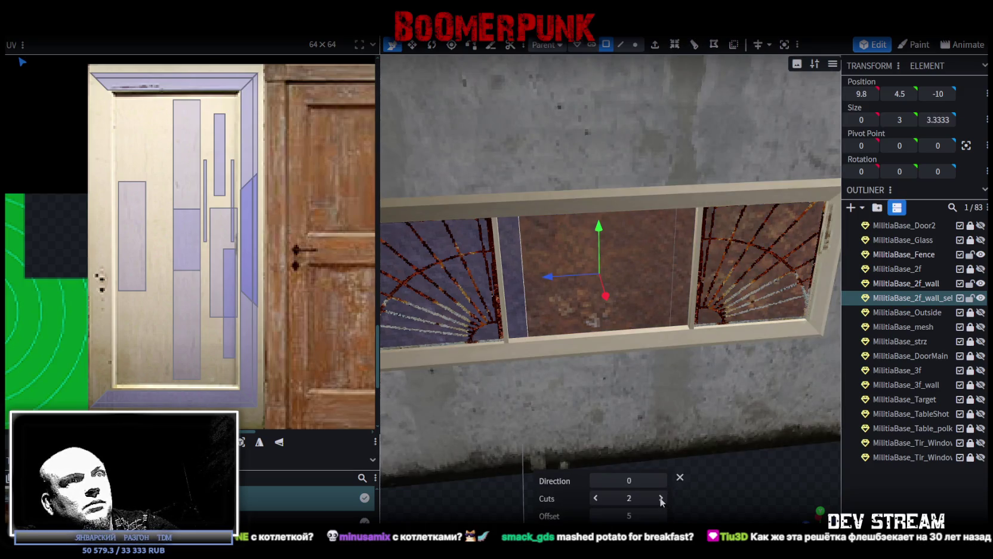
pyautogui.click(621, 44)
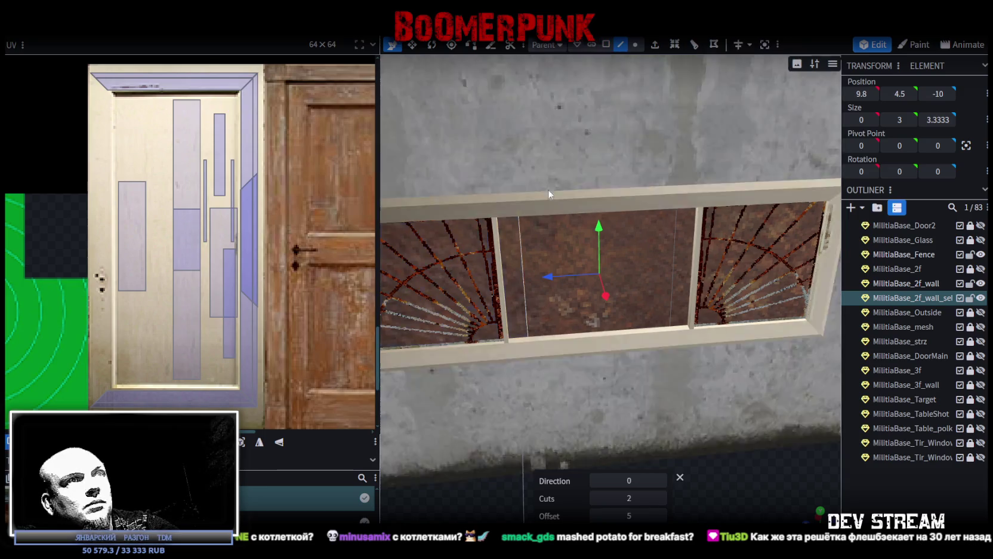
pyautogui.click(524, 260)
pyautogui.keyDown('shift'); pyautogui.click(675, 265); pyautogui.keyUp('shift')
pyautogui.press('v')
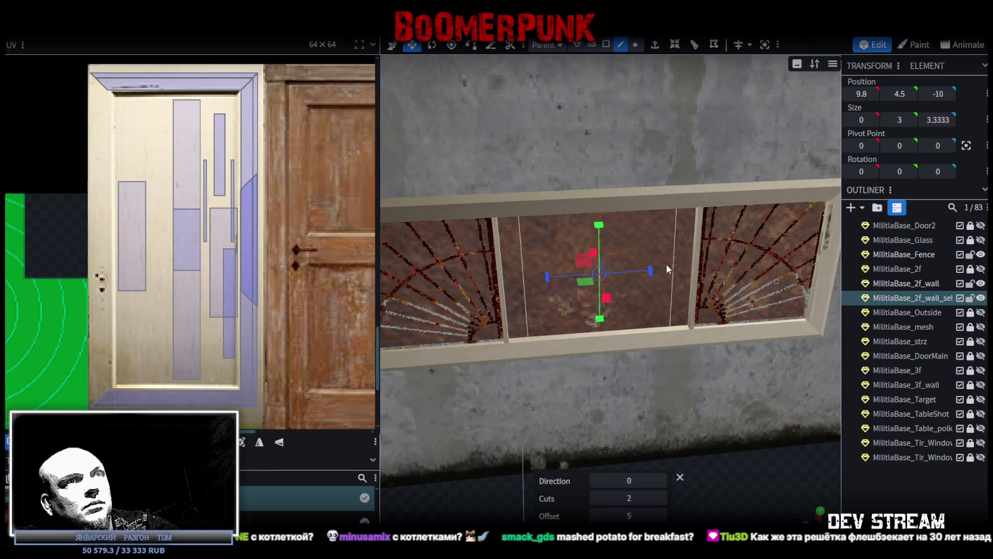
pyautogui.moveTo(651, 274); pyautogui.dragTo(671, 269)
pyautogui.press('Escape')
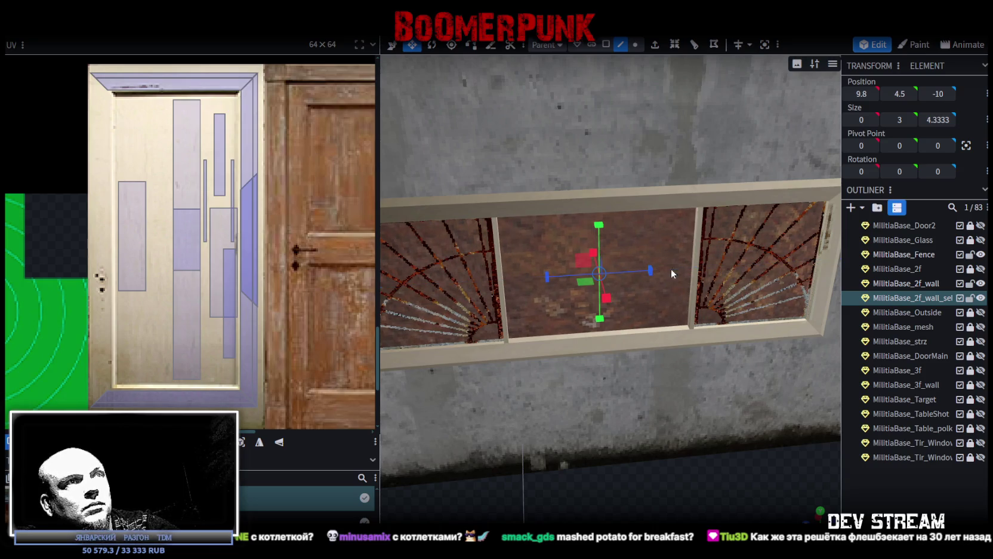
# - Hide MilitiaBase_2f_wall and select the top edge of the middle glass pane
pyautogui.click(980, 283)
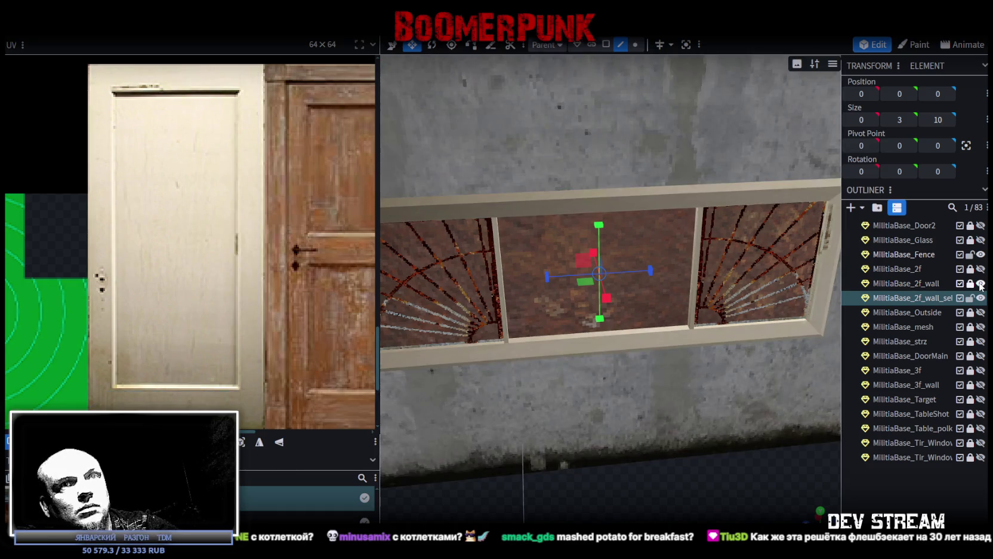
pyautogui.click(980, 284)
pyautogui.click(606, 44)
pyautogui.click(643, 250)
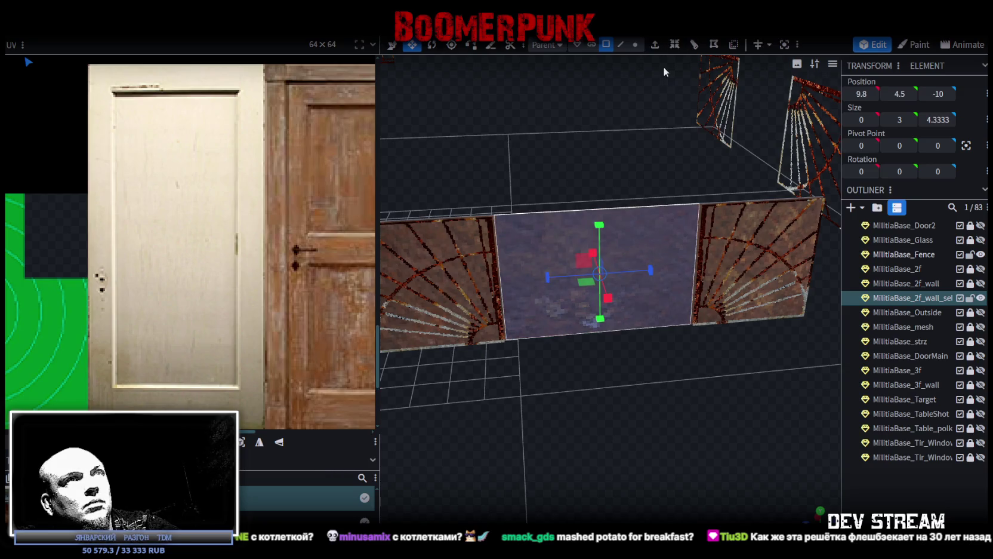
pyautogui.click(623, 45)
pyautogui.click(631, 206)
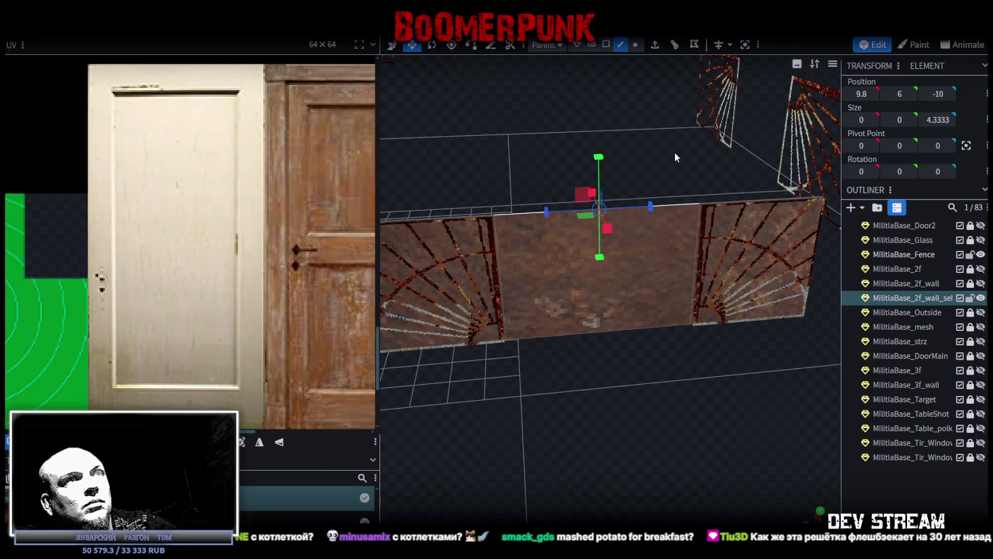
# - Extrude the middle pane's top edge into a face and delete the lower middle face
pyautogui.click(655, 45)
pyautogui.click(606, 44)
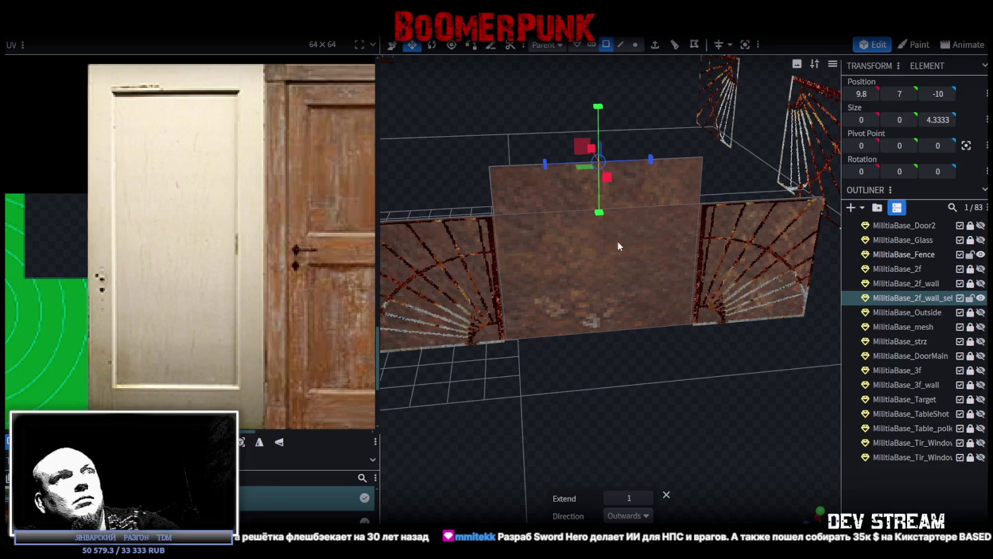
pyautogui.click(604, 259)
pyautogui.press('Delete')
# - Extrude the upper face's bottom edge 2 units downward along Y−
pyautogui.click(621, 46)
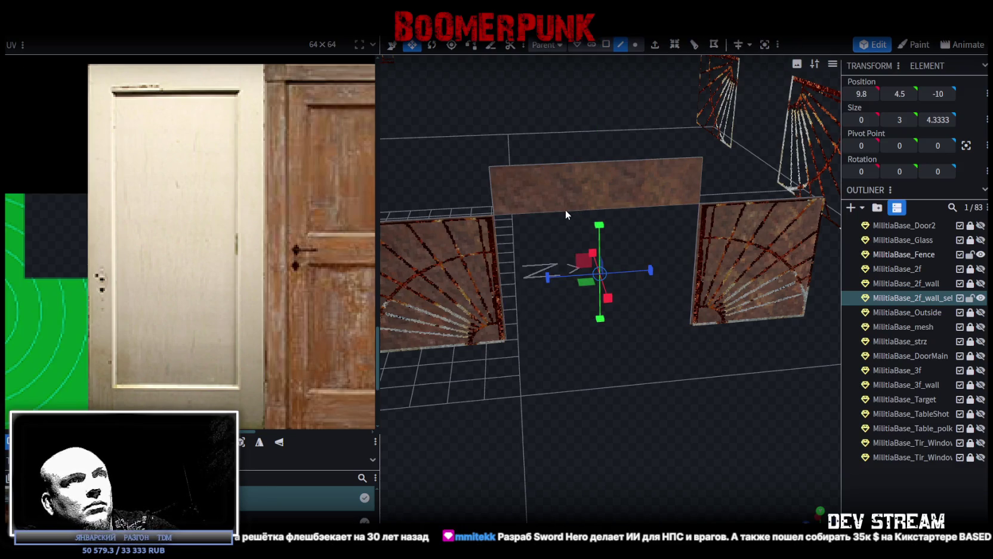
pyautogui.click(567, 209)
pyautogui.press('v')
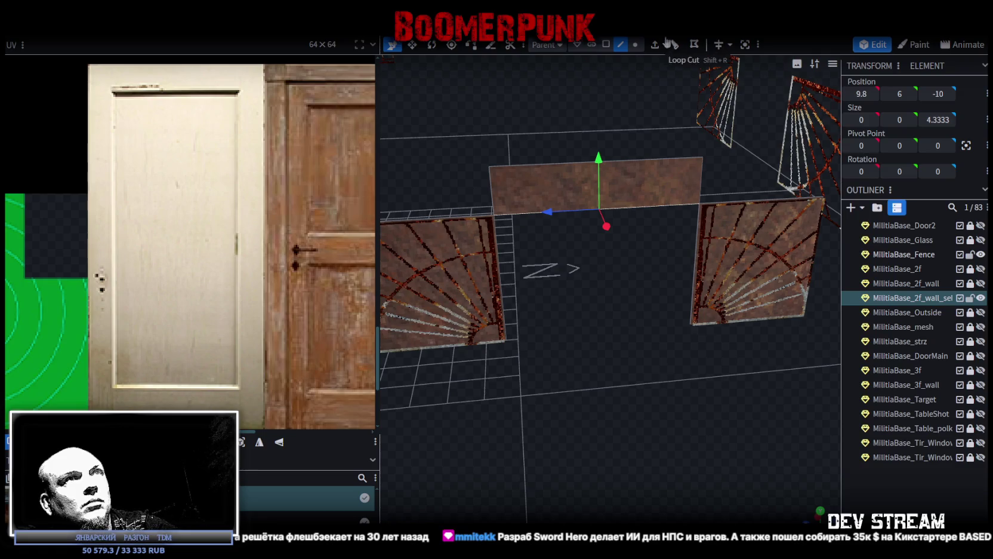
pyautogui.click(655, 44)
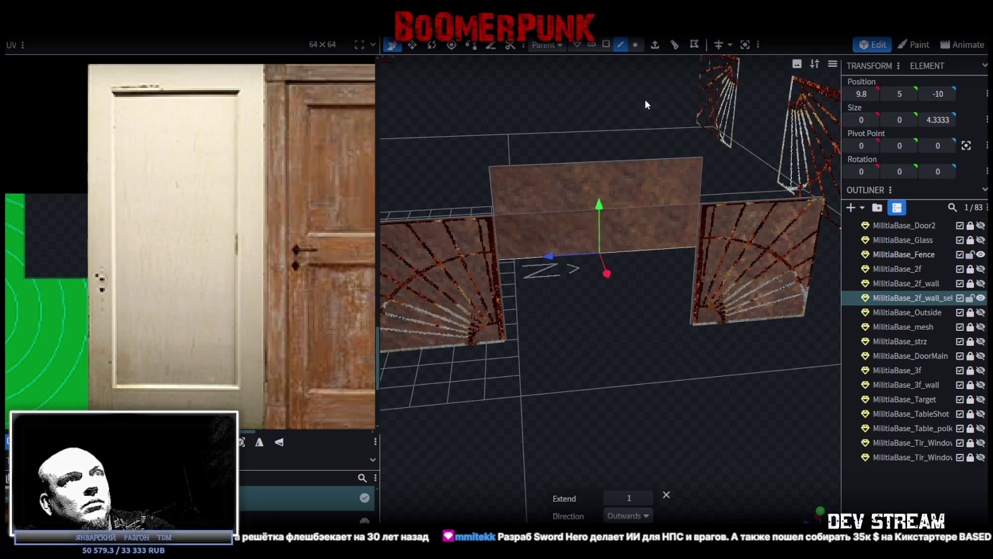
pyautogui.click(647, 497)
pyautogui.click(643, 516)
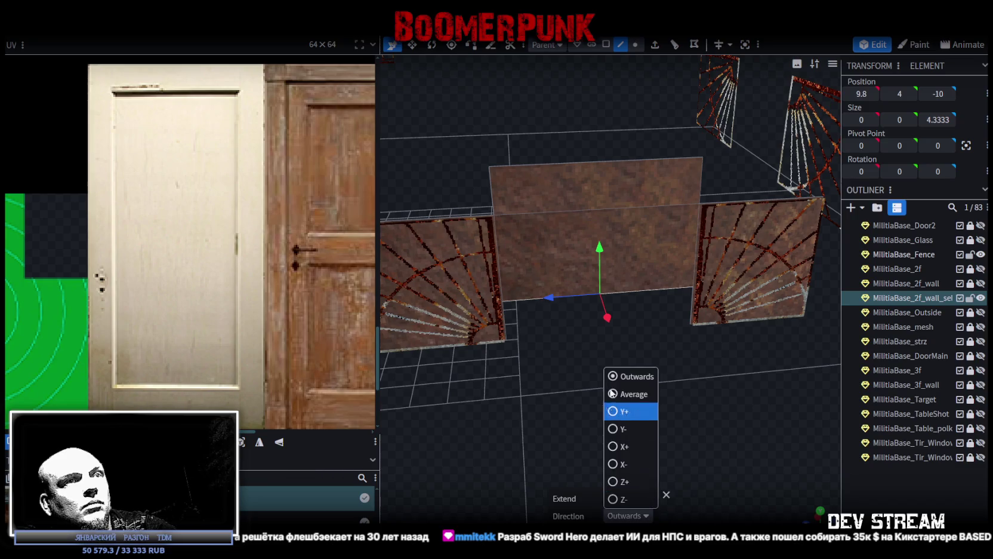
pyautogui.click(610, 427)
pyautogui.moveTo(609, 419)
pyautogui.mouseDown()
pyautogui.moveTo(577, 390)
pyautogui.moveTo(619, 406)
pyautogui.moveTo(602, 179)
pyautogui.mouseUp()
# - Select the upper middle face and make MilitiaBase_2f_wall visible again
pyautogui.click(606, 44)
pyautogui.click(536, 215)
pyautogui.moveTo(537, 208)
pyautogui.mouseDown()
pyautogui.moveTo(634, 391)
pyautogui.moveTo(654, 400)
pyautogui.mouseUp()
pyautogui.click(981, 283)
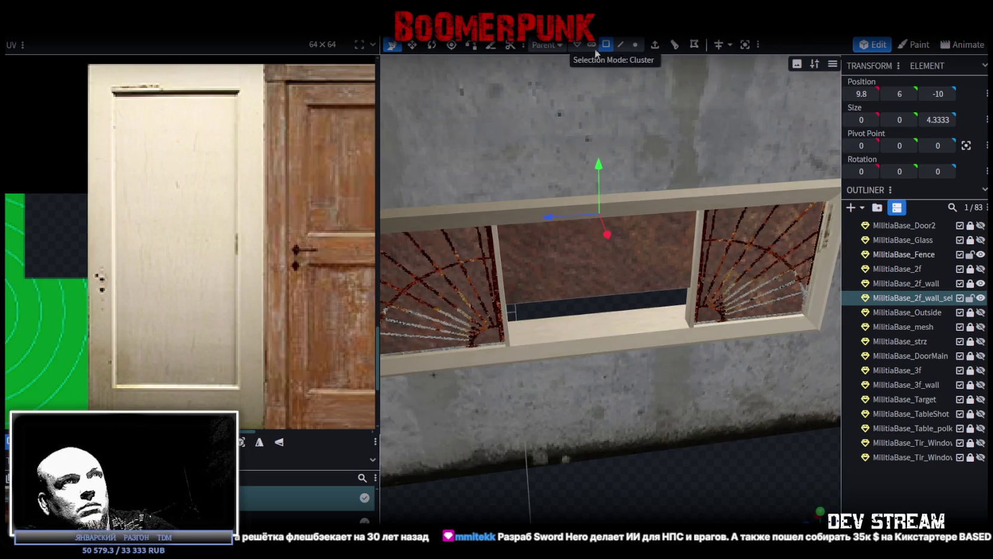
pyautogui.scroll(2, 712, 398)
pyautogui.click(710, 310)
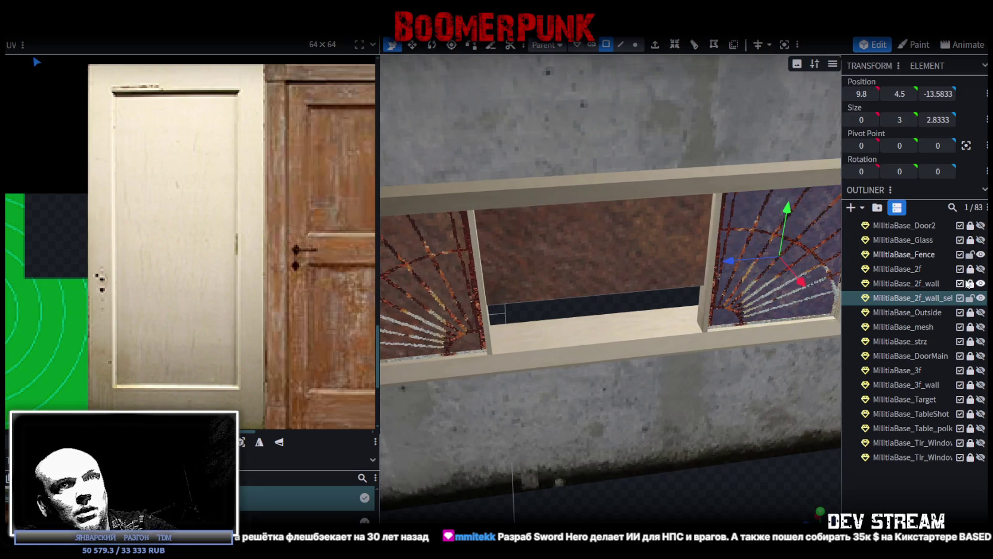
# - Copy the mullion's four faces and paste them as a new mesh post near the window centre
pyautogui.click(971, 284)
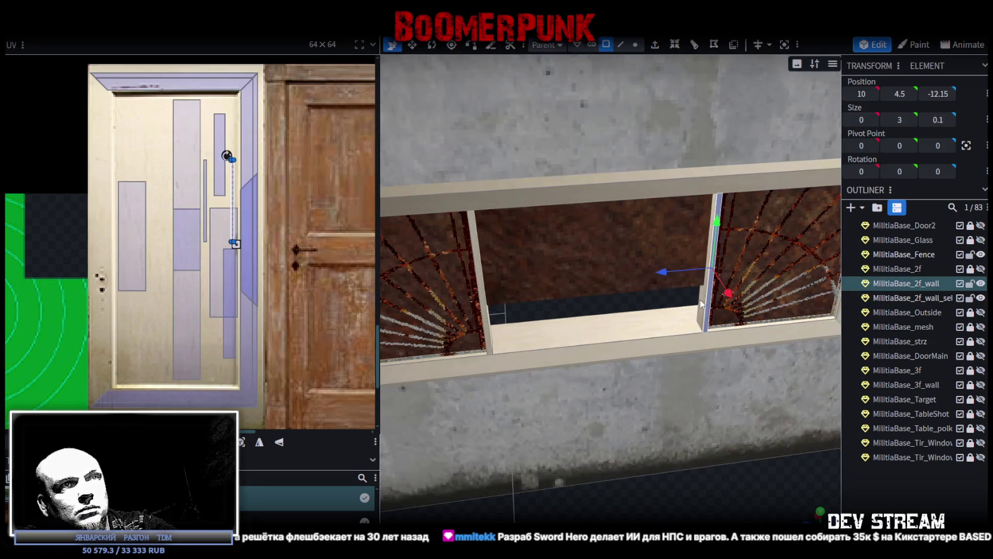
pyautogui.moveTo(603, 334); pyautogui.dragTo(522, 330)
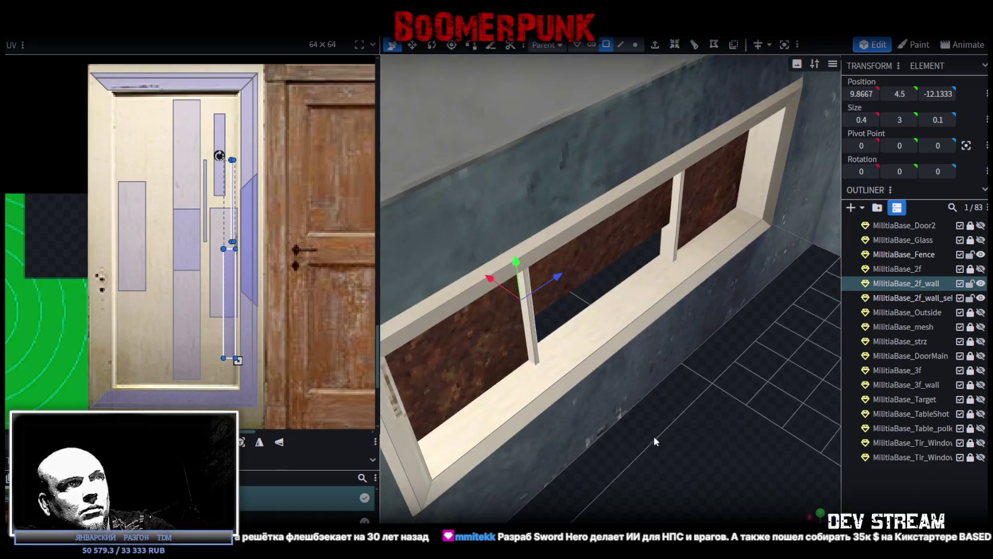
pyautogui.click(523, 330)
pyautogui.rightClick(532, 332)
pyautogui.click(567, 361)
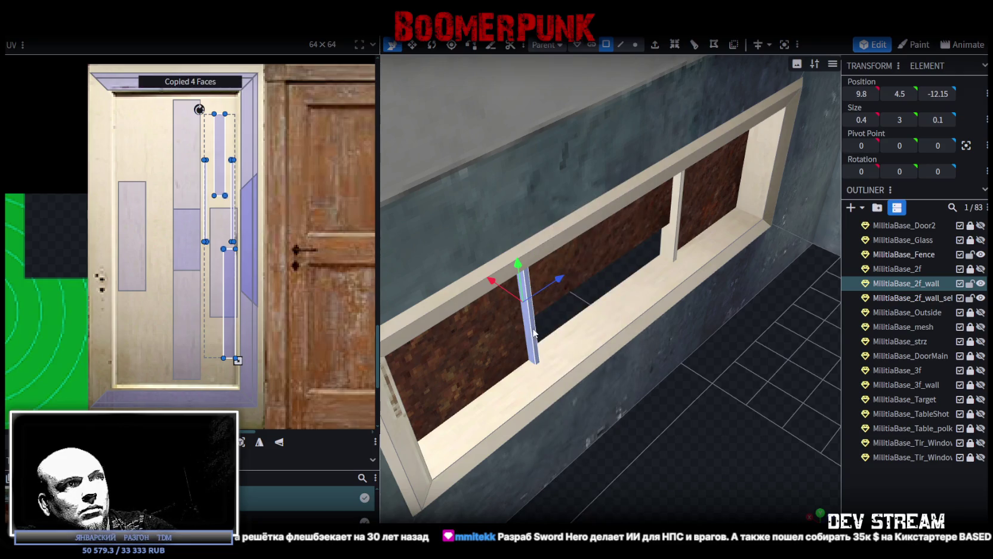
pyautogui.rightClick(534, 332)
pyautogui.click(565, 388)
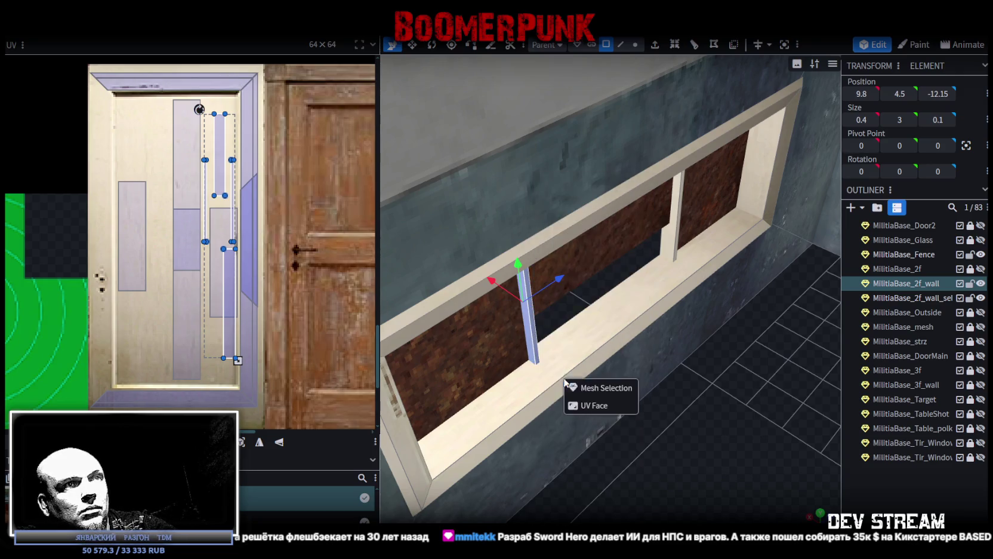
pyautogui.click(606, 388)
pyautogui.moveTo(559, 279); pyautogui.dragTo(645, 250)
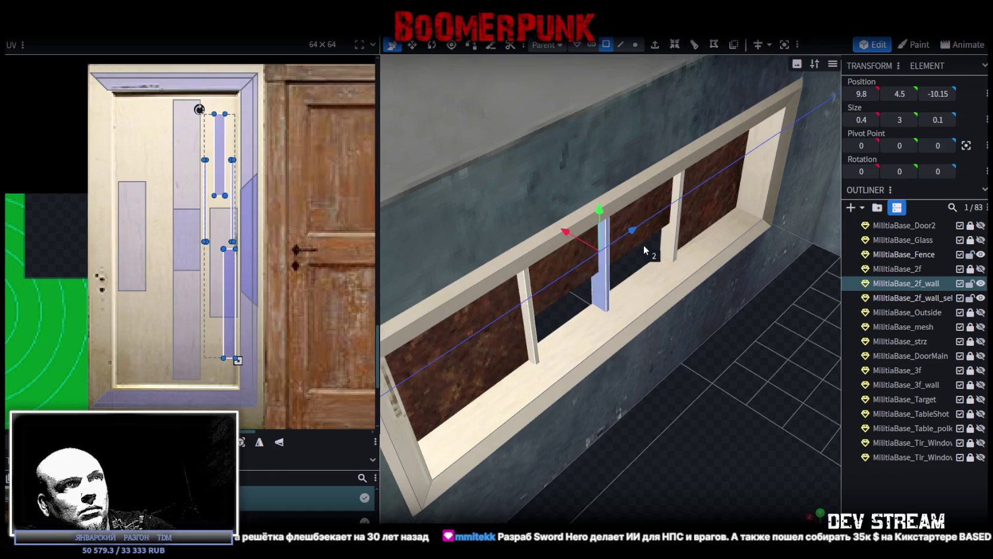
pyautogui.press('KP_1')
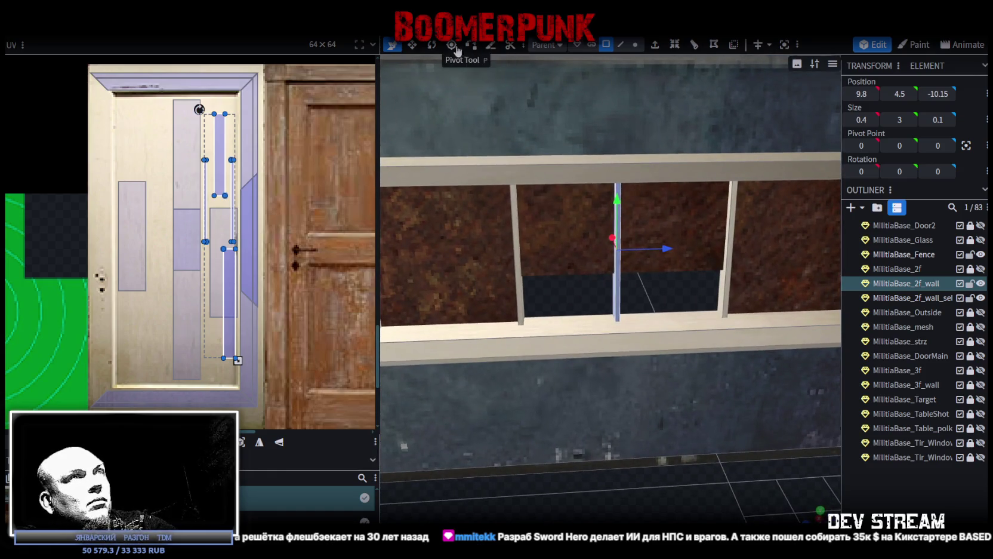
# - Rotate the pasted post 90° to lie horizontal and lower it to height 4
pyautogui.click(432, 45)
pyautogui.moveTo(603, 217); pyautogui.dragTo(673, 230)
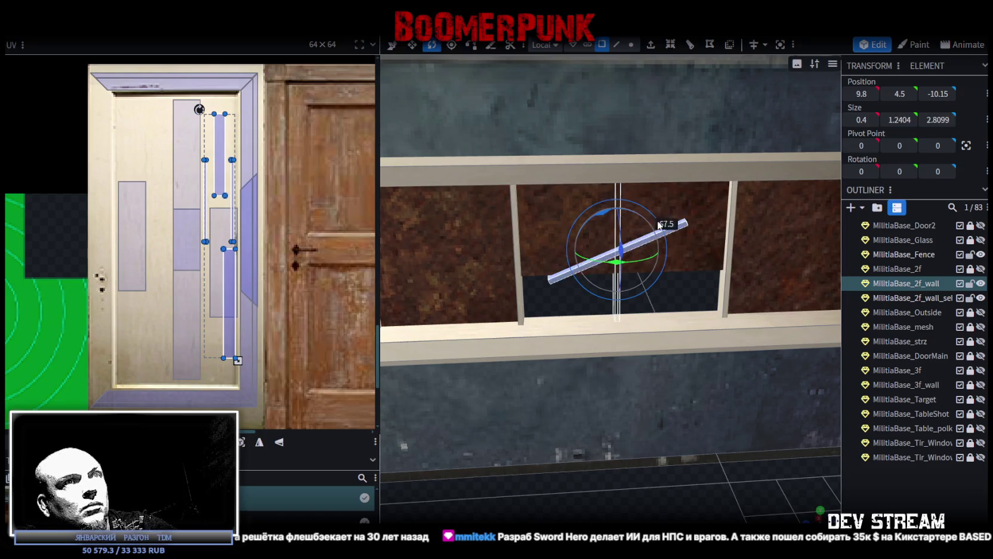
pyautogui.press('v')
pyautogui.moveTo(621, 202); pyautogui.dragTo(627, 229)
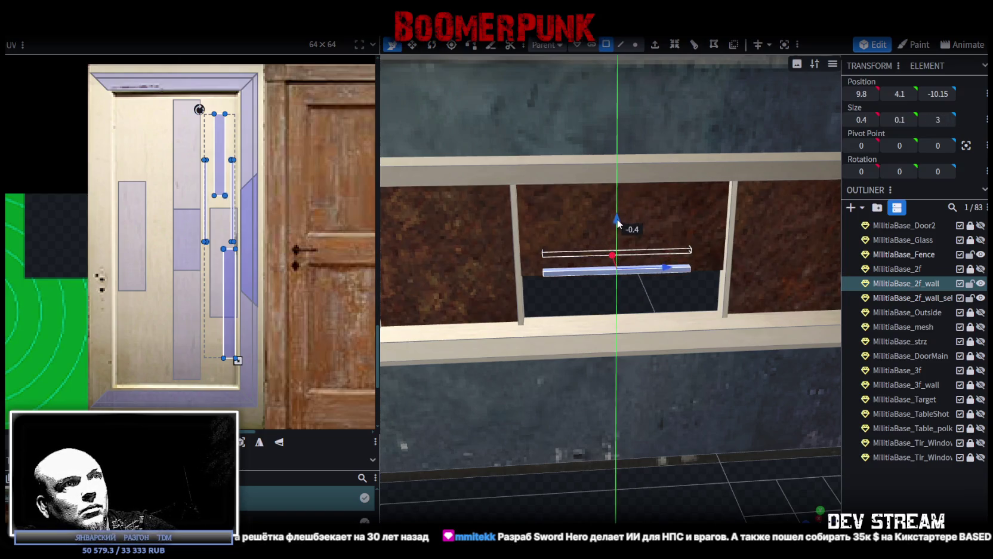
pyautogui.moveTo(604, 460); pyautogui.dragTo(636, 512)
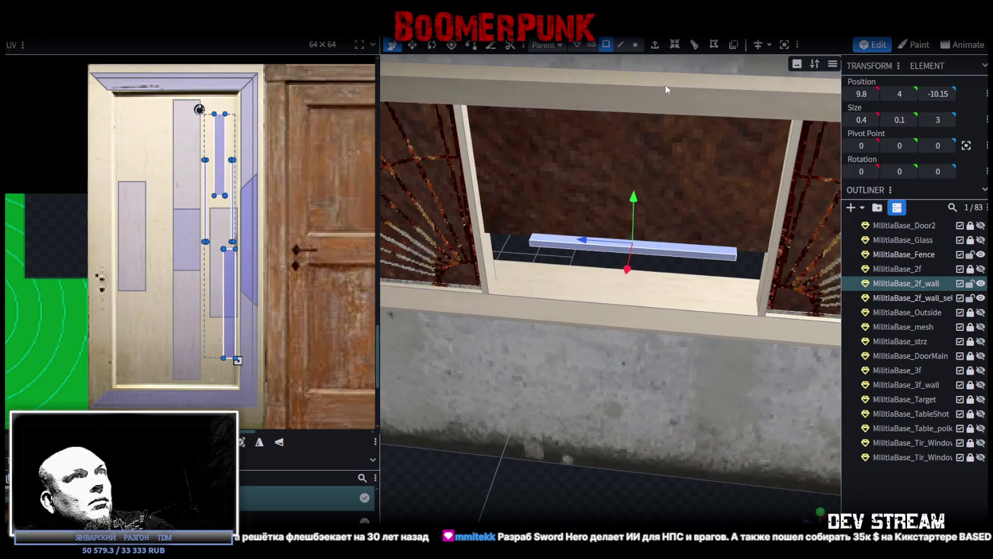
# - Snap the bar's left and right end vertices to the two vertical mullions
pyautogui.click(635, 44)
pyautogui.click(489, 293)
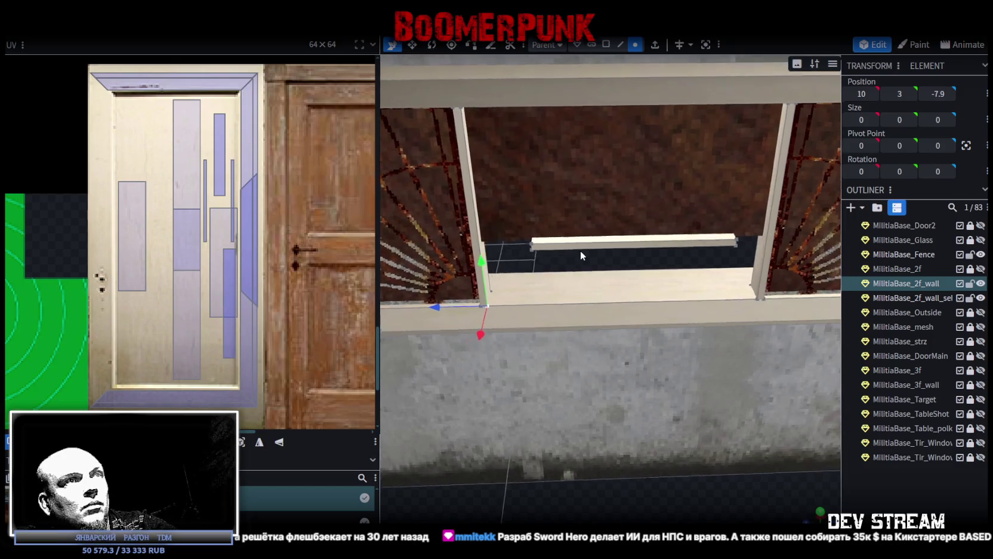
pyautogui.click(530, 243)
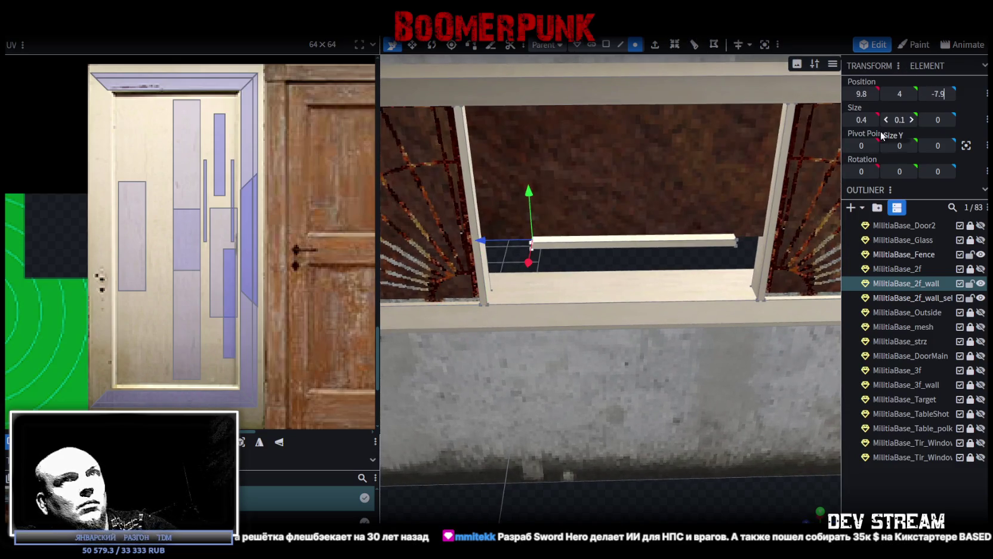
pyautogui.press('Return')
pyautogui.click(763, 301)
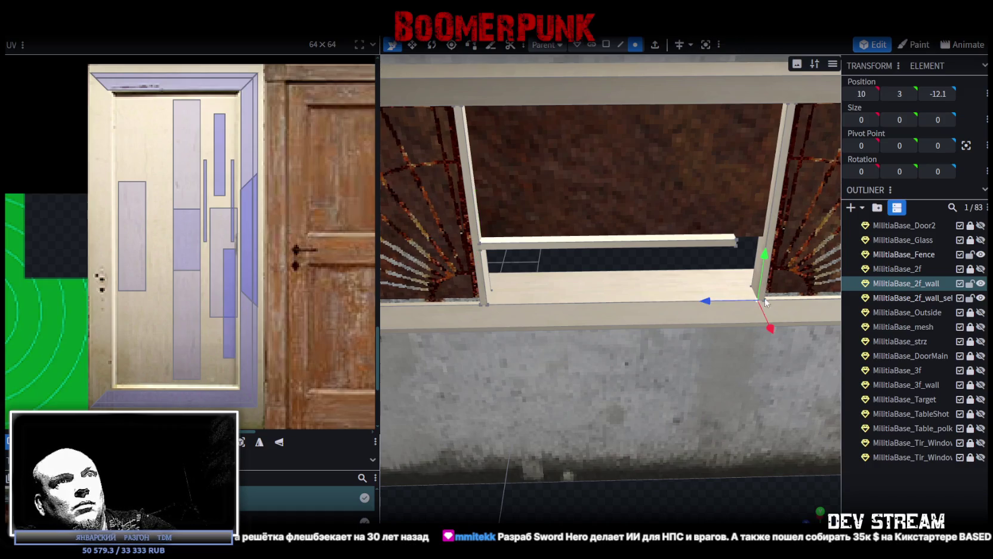
pyautogui.click(716, 241)
pyautogui.moveTo(746, 358)
pyautogui.mouseDown()
pyautogui.moveTo(699, 407)
pyautogui.moveTo(605, 460)
pyautogui.moveTo(867, 486)
pyautogui.moveTo(693, 277)
pyautogui.mouseUp()
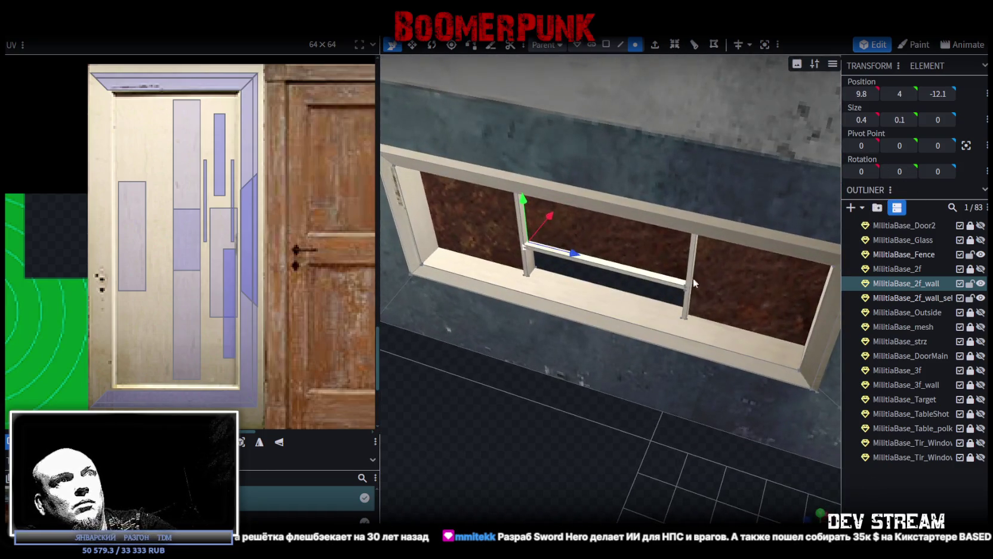
pyautogui.click(490, 235)
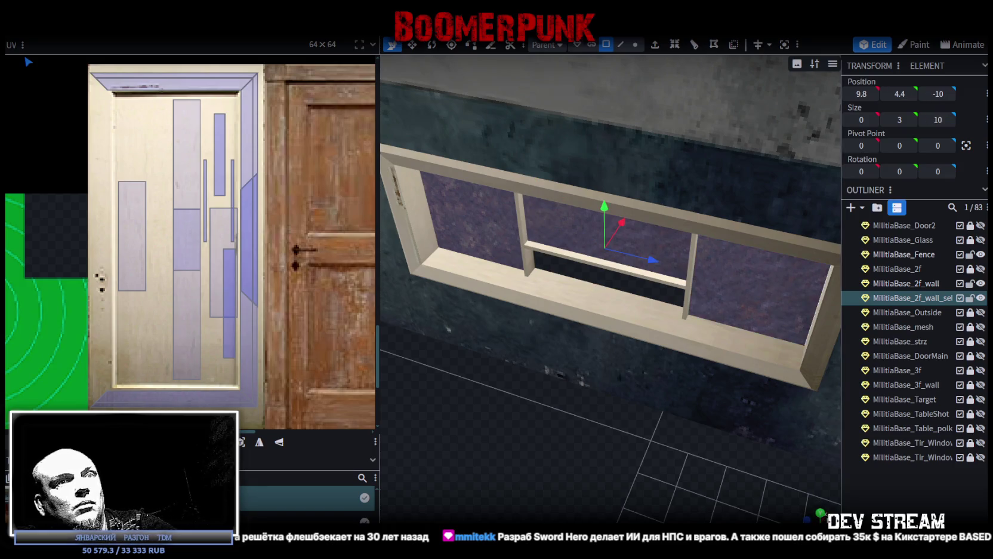
pyautogui.moveTo(822, 516); pyautogui.dragTo(827, 509)
pyautogui.click(821, 513)
# - Apply the Build22.png texture to the pane mesh and select its faces in the UV editor
pyautogui.scroll(3, 674, 419)
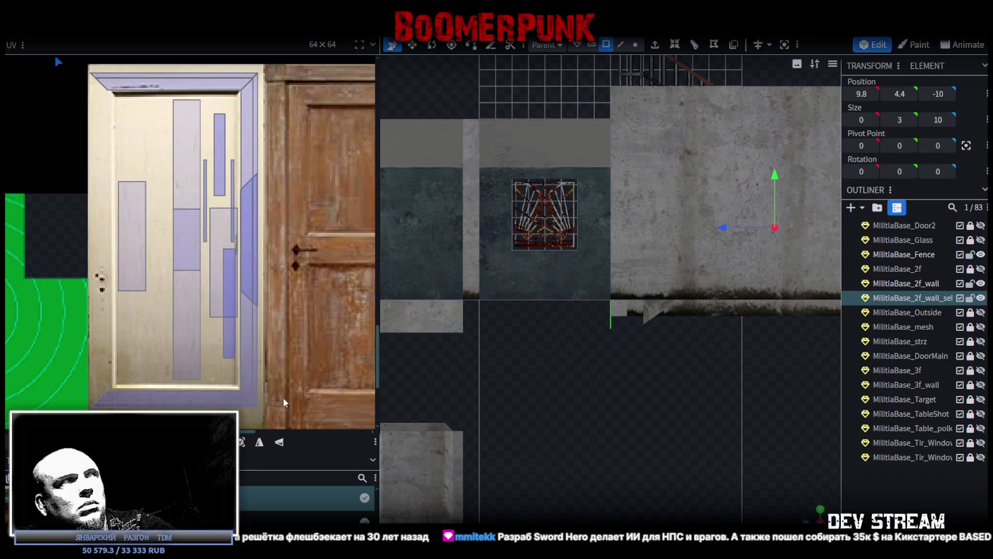
pyautogui.rightClick(912, 302)
pyautogui.moveTo(849, 483)
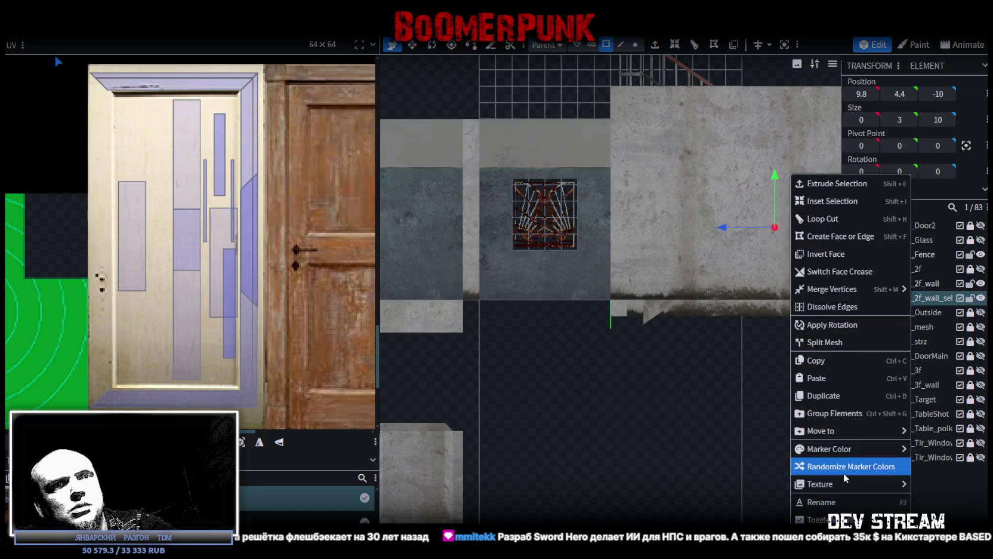
pyautogui.click(949, 503)
pyautogui.scroll(-3, 260, 196)
pyautogui.scroll(-3, 257, 290)
pyautogui.scroll(-2, 266, 149)
pyautogui.moveTo(263, 133); pyautogui.dragTo(169, 292)
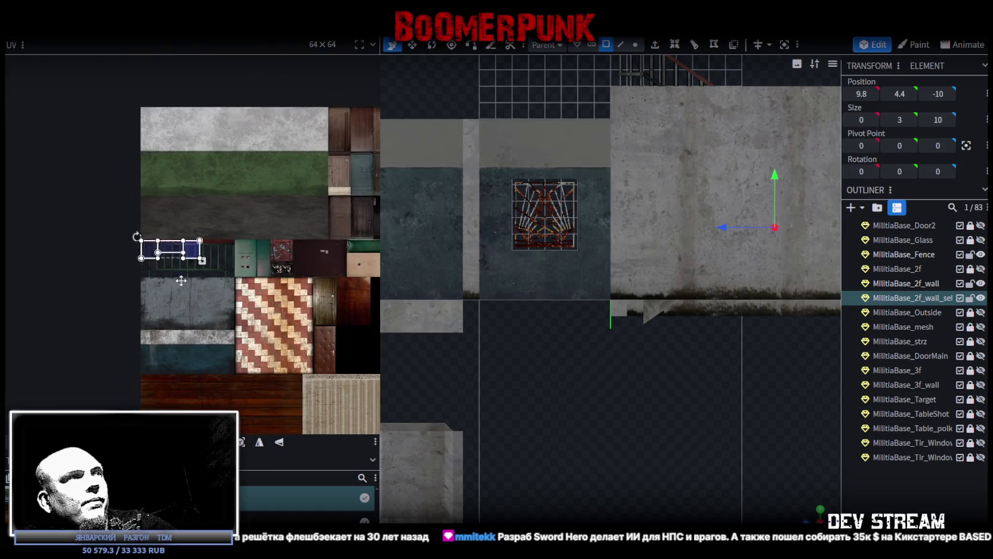
pyautogui.scroll(3, 118, 285)
pyautogui.scroll(2, 201, 297)
pyautogui.click(199, 281)
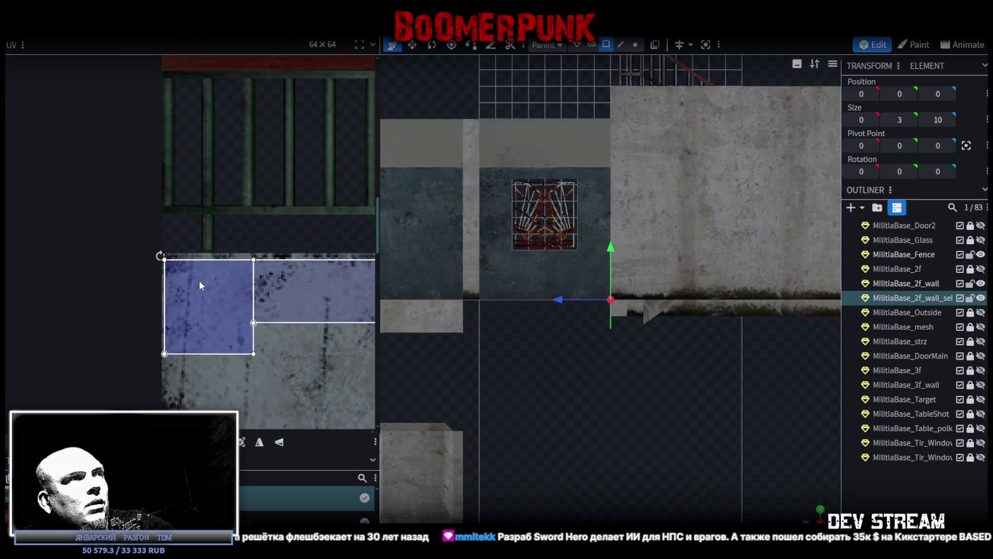
pyautogui.scroll(-2, 261, 325)
pyautogui.moveTo(261, 325); pyautogui.dragTo(152, 269, button='middle')
# - Enlarge the pane UVs and move them onto the blue strip of the atlas
pyautogui.moveTo(155, 258); pyautogui.dragTo(227, 300)
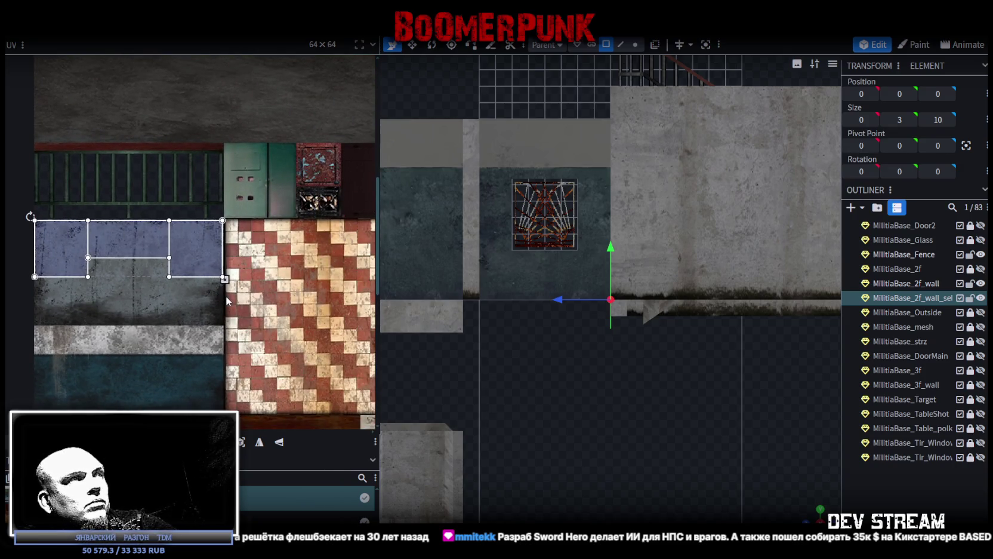
pyautogui.scroll(2, 227, 294)
pyautogui.scroll(2, 228, 281)
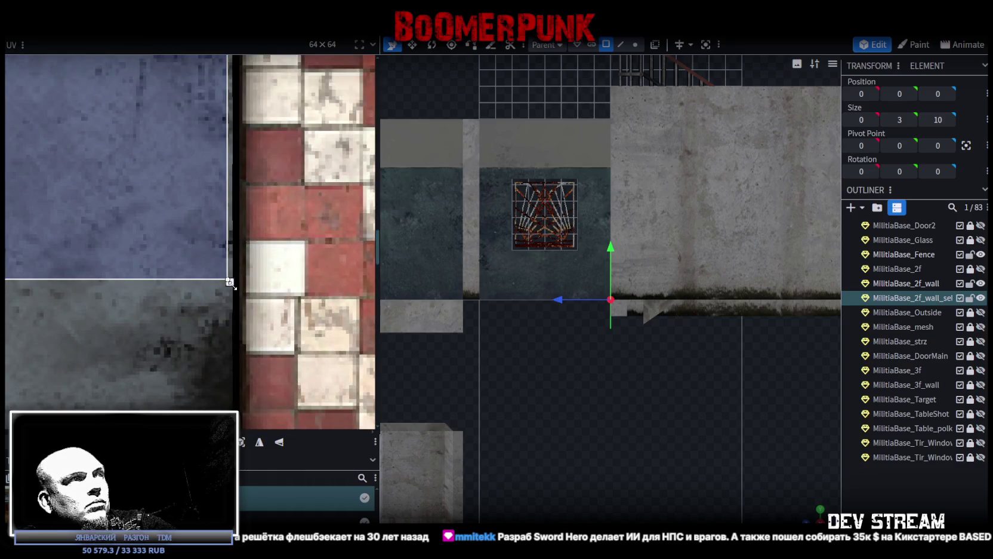
pyautogui.moveTo(230, 282); pyautogui.dragTo(233, 284)
pyautogui.scroll(-2, 210, 274)
pyautogui.scroll(-2, 219, 283)
pyautogui.moveTo(259, 205)
pyautogui.mouseDown()
pyautogui.moveTo(248, 254)
pyautogui.moveTo(167, 246)
pyautogui.mouseUp()
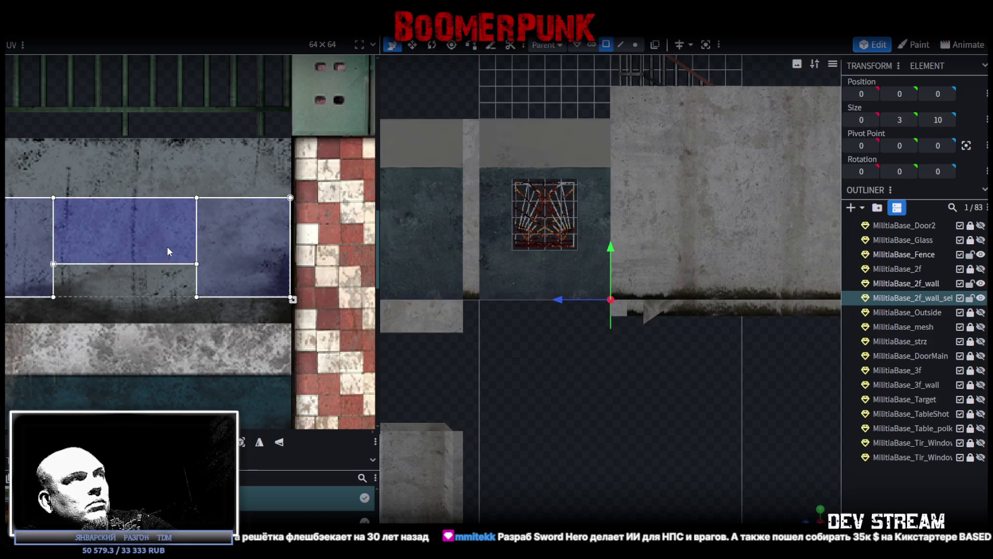
pyautogui.scroll(-1, 103, 260)
pyautogui.scroll(3, 111, 266)
pyautogui.moveTo(111, 266); pyautogui.dragTo(112, 271)
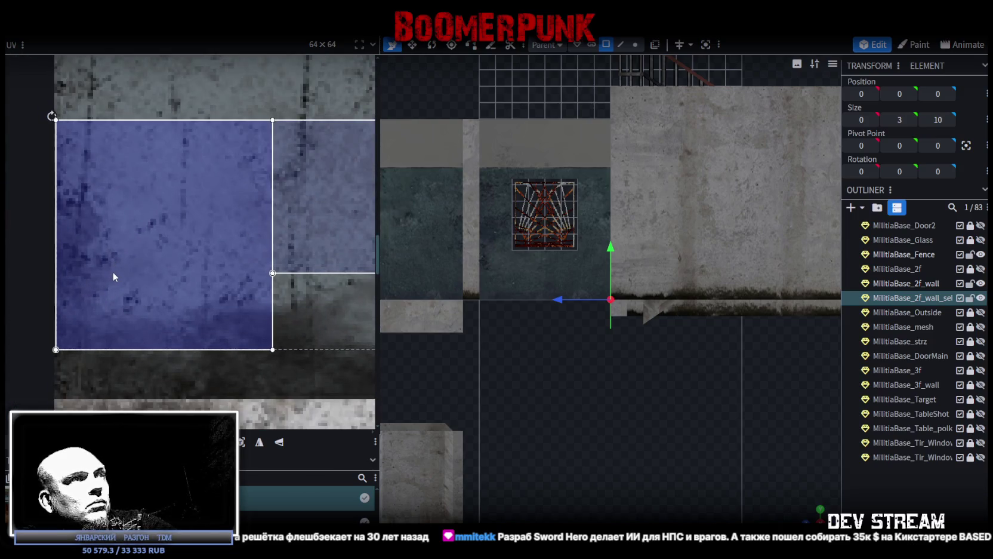
# - Flip the pane UVs vertically and check the textured window in perspective
pyautogui.click(280, 443)
pyautogui.scroll(-3, 277, 325)
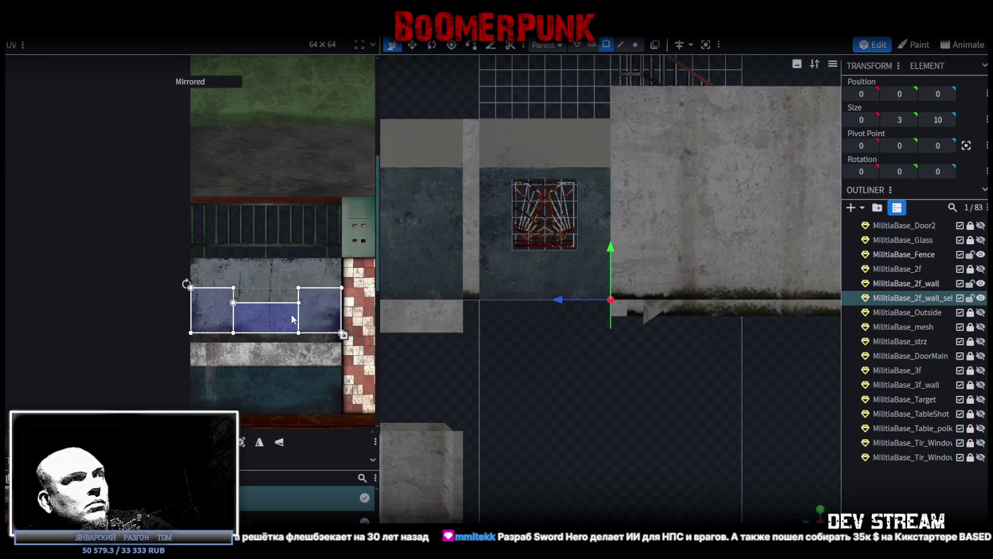
pyautogui.scroll(1, 249, 297)
pyautogui.moveTo(585, 310)
pyautogui.mouseDown()
pyautogui.moveTo(525, 270)
pyautogui.moveTo(607, 236)
pyautogui.moveTo(550, 449)
pyautogui.moveTo(558, 471)
pyautogui.mouseUp()
pyautogui.click(598, 240)
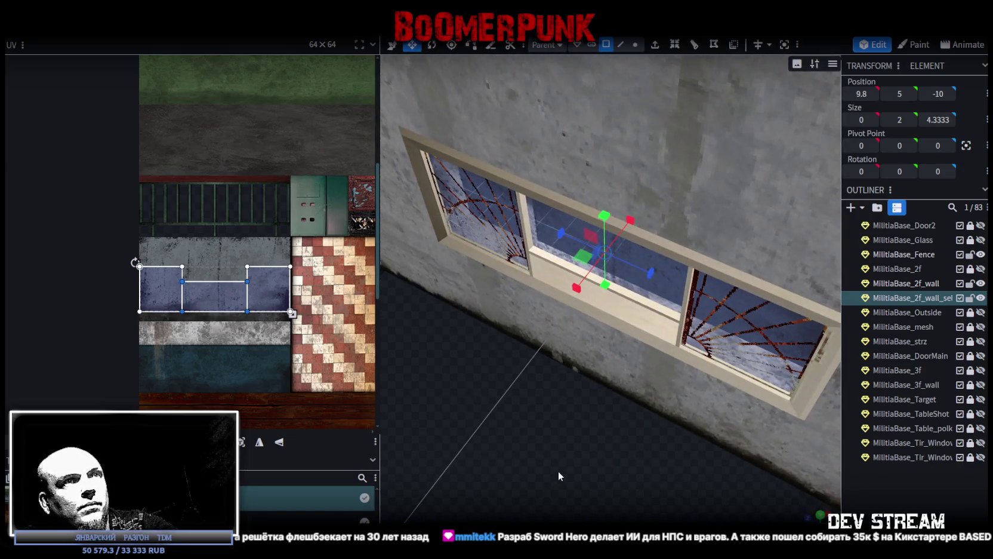
# - Copy and paste the window panes as mesh, shifting the copy -0.1 along X
pyautogui.moveTo(617, 420); pyautogui.dragTo(662, 413)
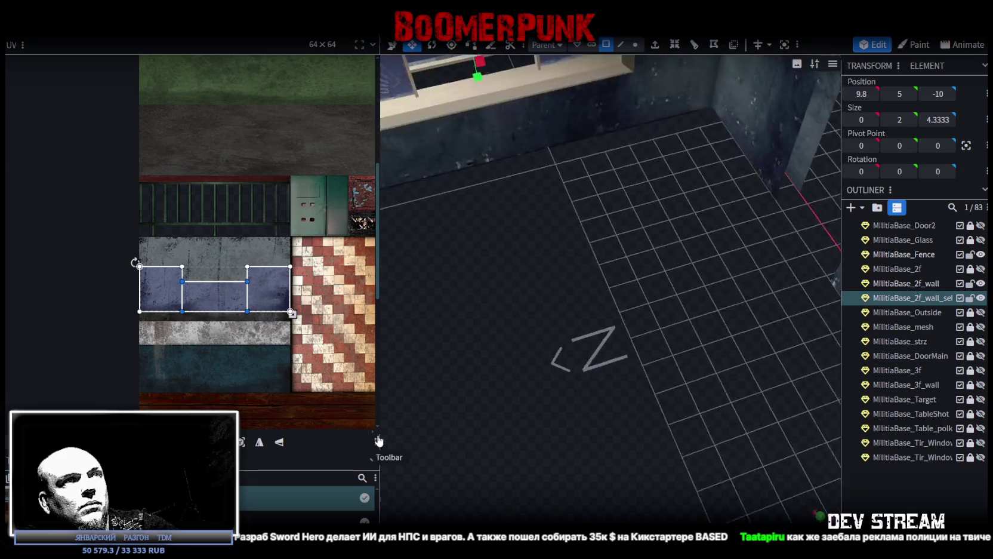
pyautogui.click(599, 249)
pyautogui.scroll(3, 599, 250)
pyautogui.click(659, 223)
pyautogui.rightClick(661, 226)
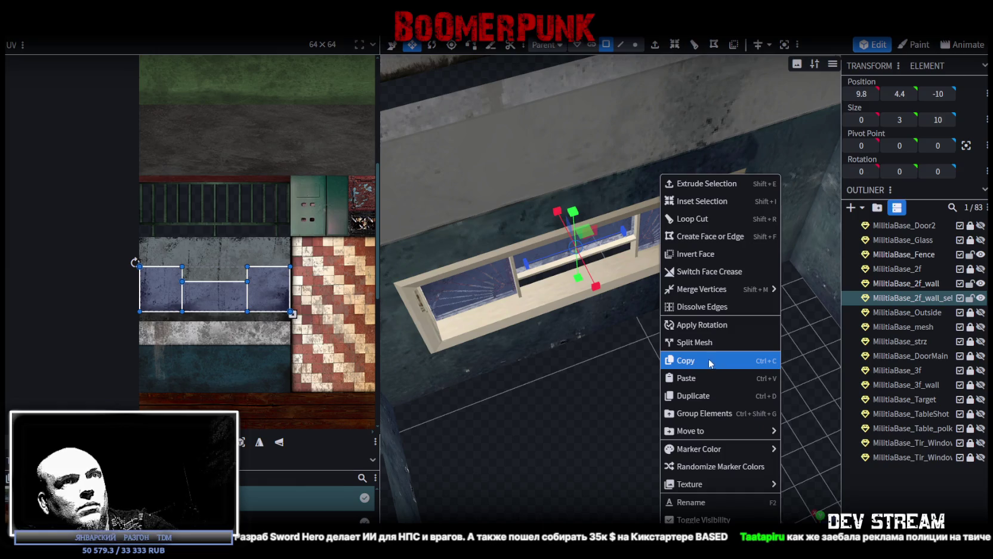
pyautogui.click(710, 361)
pyautogui.rightClick(666, 224)
pyautogui.click(751, 382)
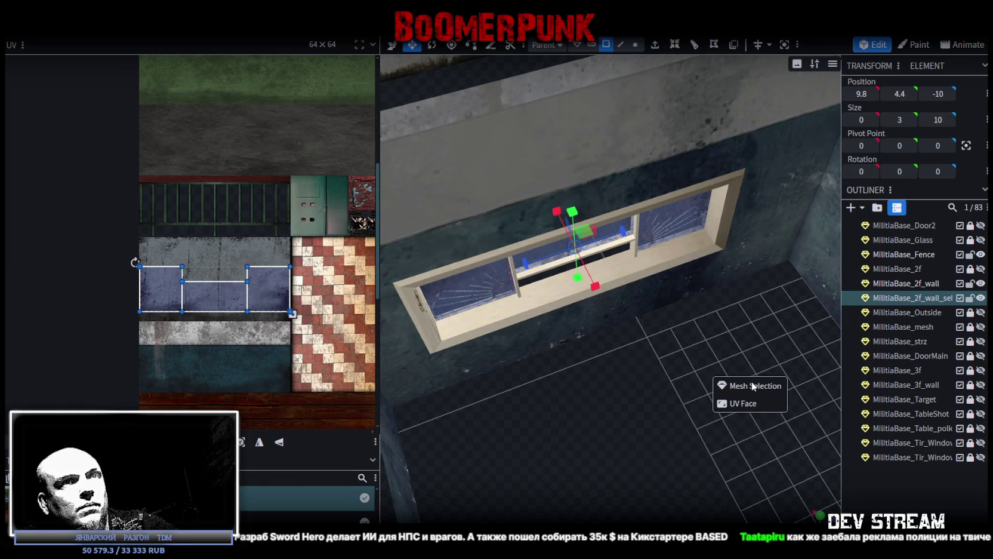
pyautogui.click(755, 384)
pyautogui.press('v')
pyautogui.moveTo(558, 213); pyautogui.dragTo(560, 220)
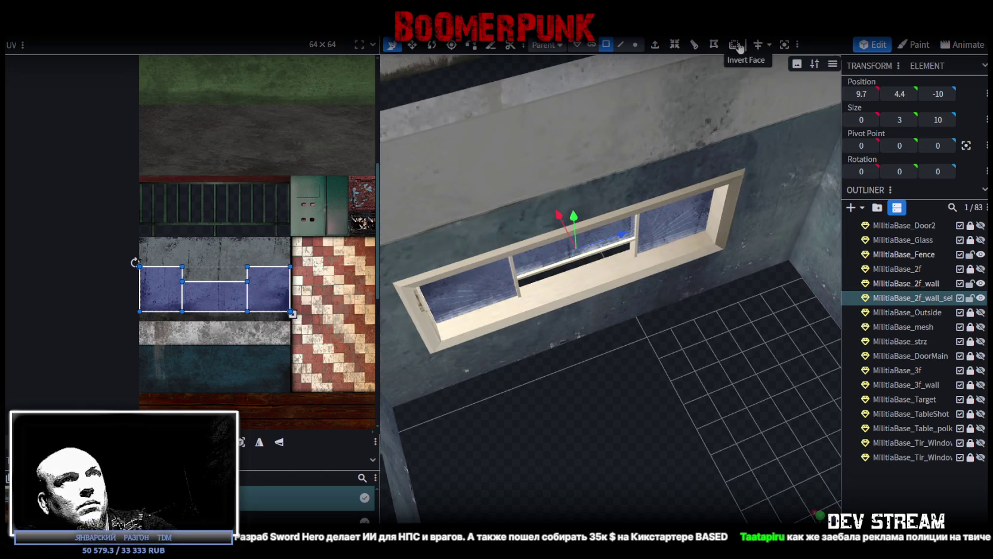
# - Unlock the Glass mesh and merge the pasted pane mesh into it
pyautogui.moveTo(704, 280); pyautogui.dragTo(721, 301)
pyautogui.scroll(-3, 721, 301)
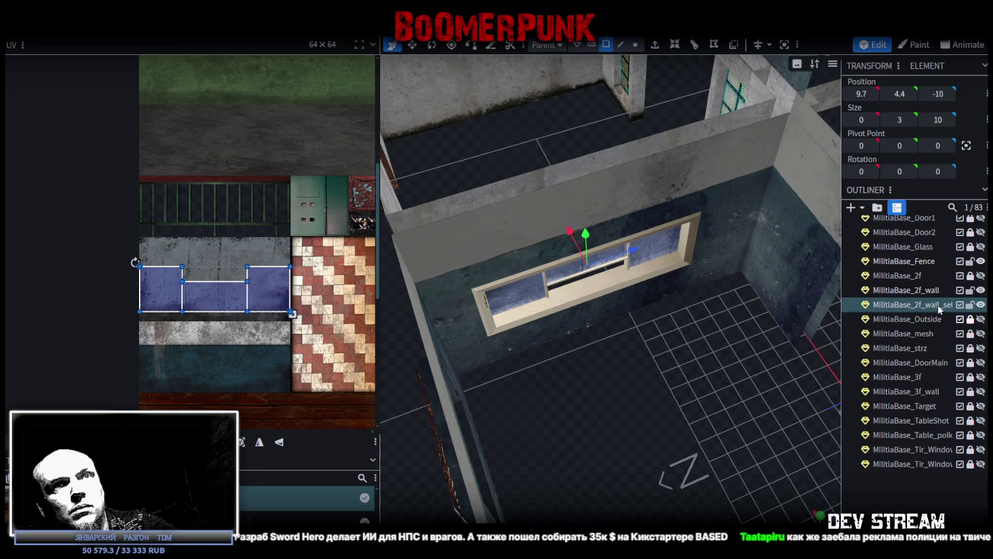
pyautogui.scroll(3, 938, 307)
pyautogui.click(970, 292)
pyautogui.click(913, 292)
pyautogui.keyDown('ctrl'); pyautogui.click(911, 349); pyautogui.keyUp('ctrl')
pyautogui.rightClick(911, 349)
pyautogui.click(824, 149)
# - Make the Glass mesh visible in textured shading and save as Build0Tutor.bbmodel
pyautogui.moveTo(694, 356)
pyautogui.mouseDown()
pyautogui.moveTo(664, 359)
pyautogui.moveTo(671, 345)
pyautogui.moveTo(651, 353)
pyautogui.mouseUp()
pyautogui.click(981, 291)
pyautogui.press('z')
pyautogui.press('z')
pyautogui.press('z')
pyautogui.press('z')
pyautogui.press('z')
pyautogui.moveTo(711, 385)
pyautogui.mouseDown()
pyautogui.moveTo(677, 359)
pyautogui.moveTo(897, 367)
pyautogui.moveTo(948, 382)
pyautogui.mouseUp()
pyautogui.scroll(-5, 602, 312)
pyautogui.moveTo(603, 312)
pyautogui.mouseDown()
pyautogui.moveTo(754, 359)
pyautogui.moveTo(750, 346)
pyautogui.moveTo(707, 346)
pyautogui.moveTo(696, 293)
pyautogui.moveTo(764, 322)
pyautogui.moveTo(614, 386)
pyautogui.moveTo(721, 369)
pyautogui.mouseUp()
pyautogui.hotkey('ctrl', 's')
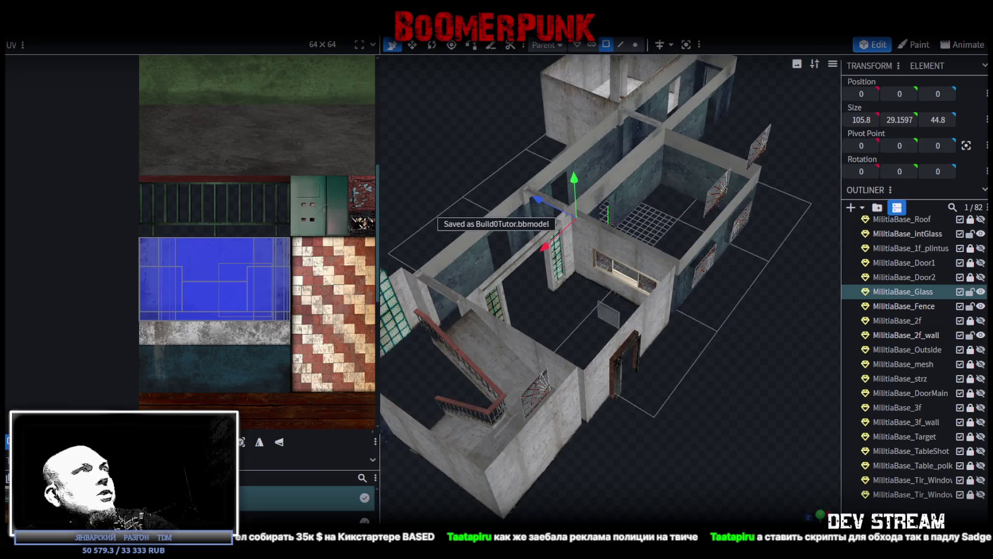
# - Export the model as an FBX, overwriting Build0Tutor.fbx in the Buildings models folder
pyautogui.click(96, 6)
pyautogui.moveTo(124, 236)
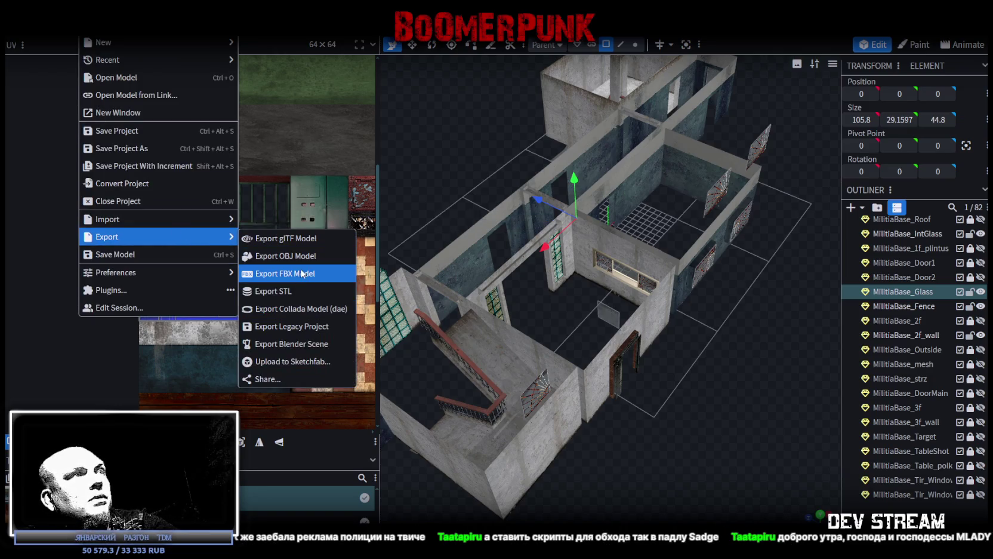
pyautogui.click(300, 272)
pyautogui.click(529, 167)
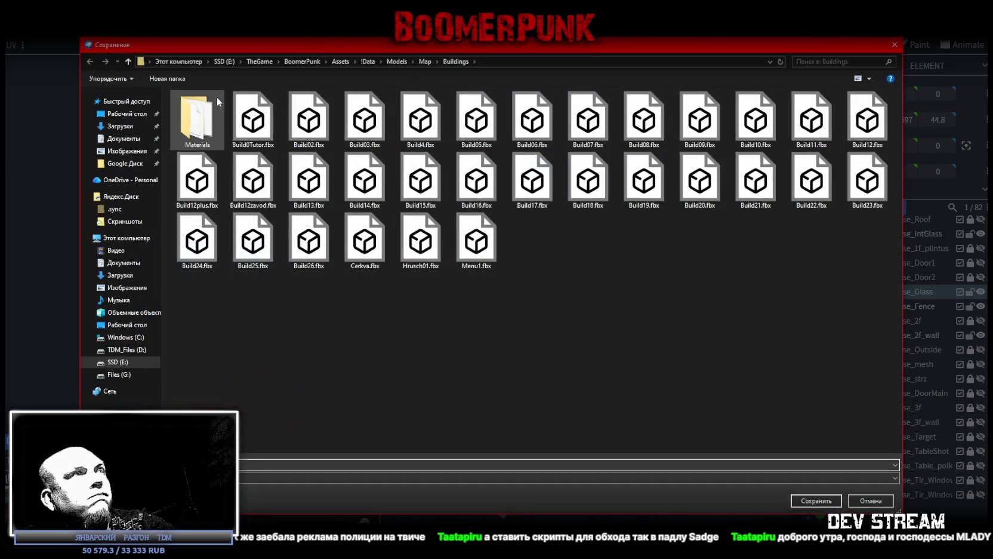
pyautogui.doubleClick(253, 119)
pyautogui.click(517, 287)
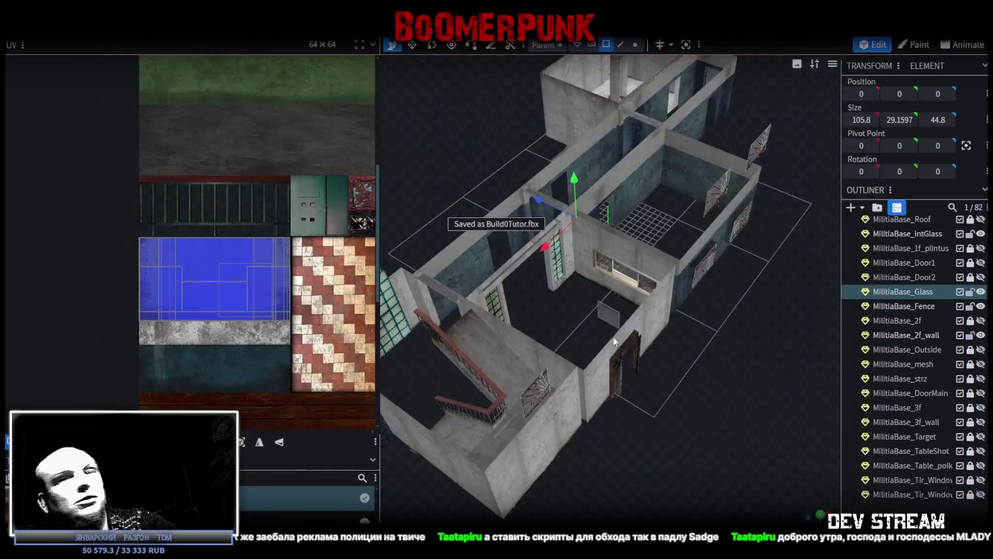